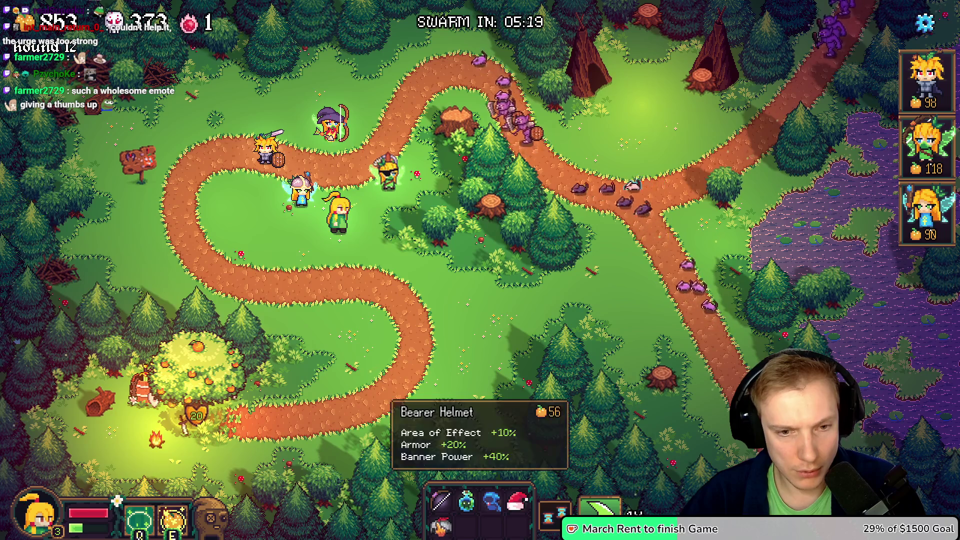
Pause the game and review the BEARER_HELM icon and sprite lines in assets.h with undo/redo
key(Escape)
key(alt+Tab)
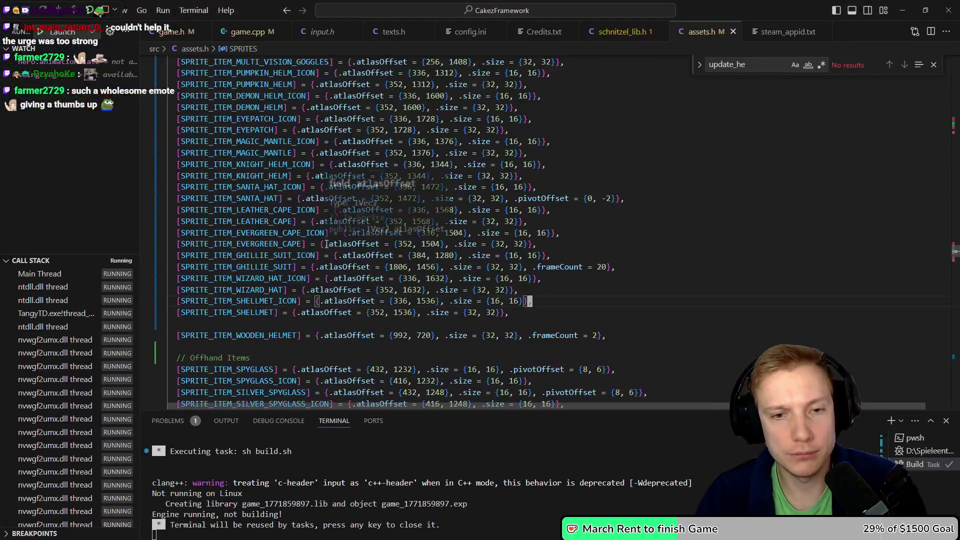
scroll(326, 243, down, 5)
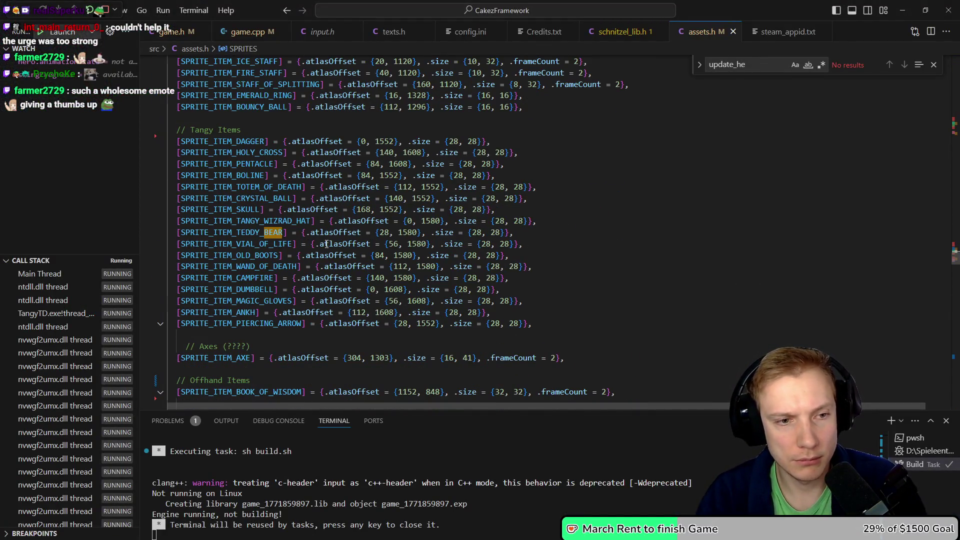
key(ctrl+z)
key(ctrl+z)
key(ctrl+z)
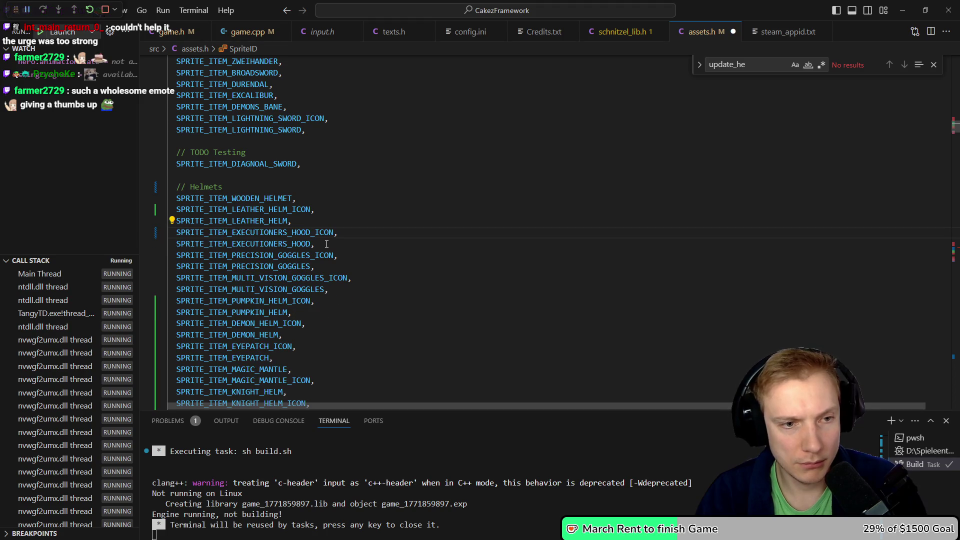
key(ctrl+y)
key(ctrl+y)
key(ctrl+y)
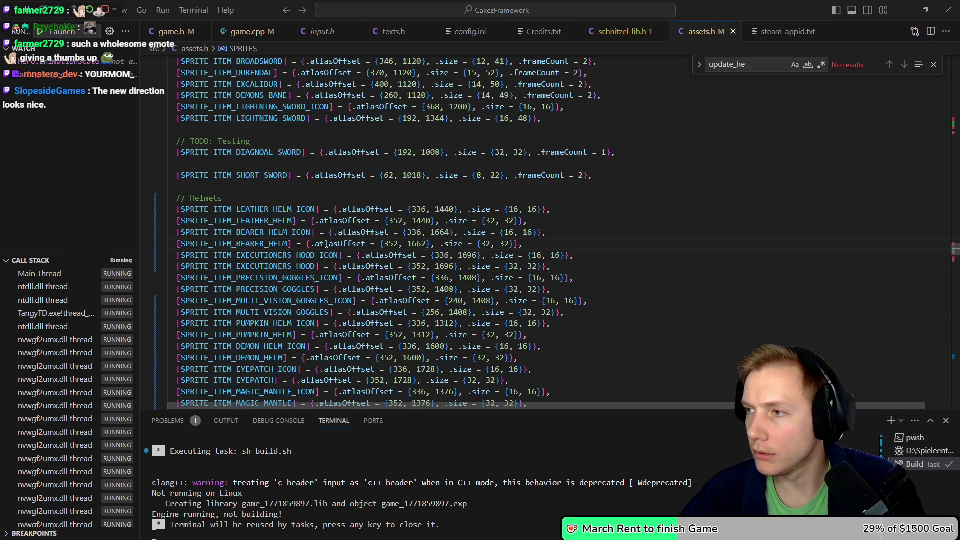
key(alt+Tab)
scroll(378, 288, down, 5)
scroll(377, 288, up, 3)
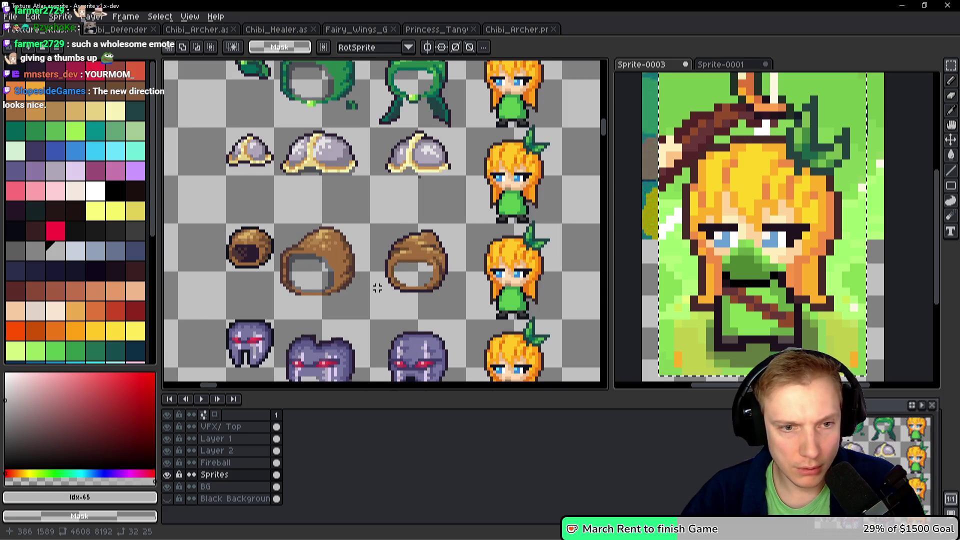
scroll(378, 289, up, 2)
scroll(386, 182, up, 2)
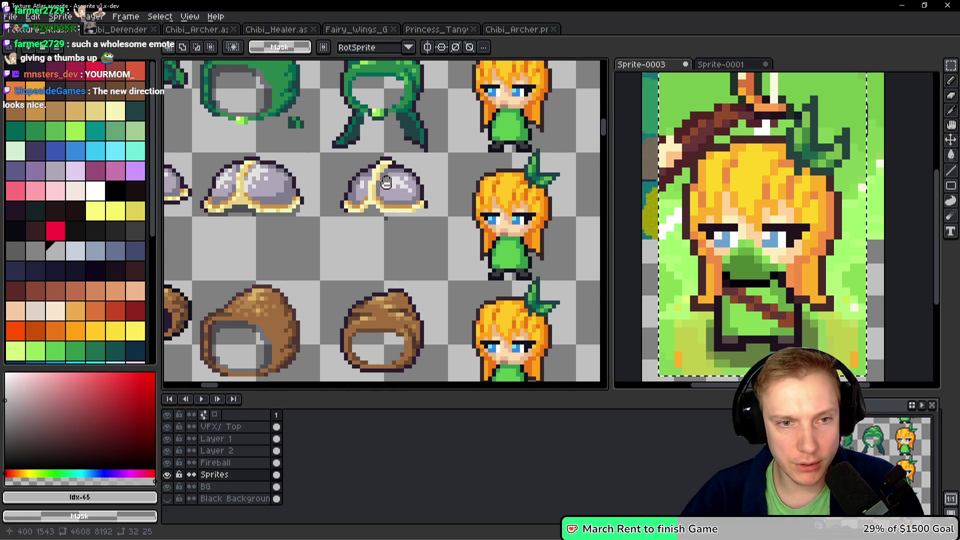
key(i)
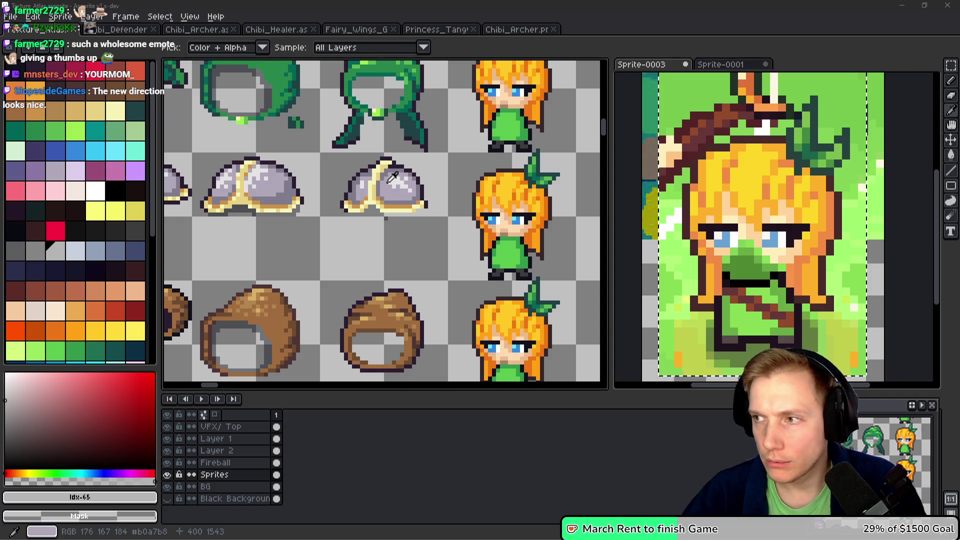
key(alt+Tab)
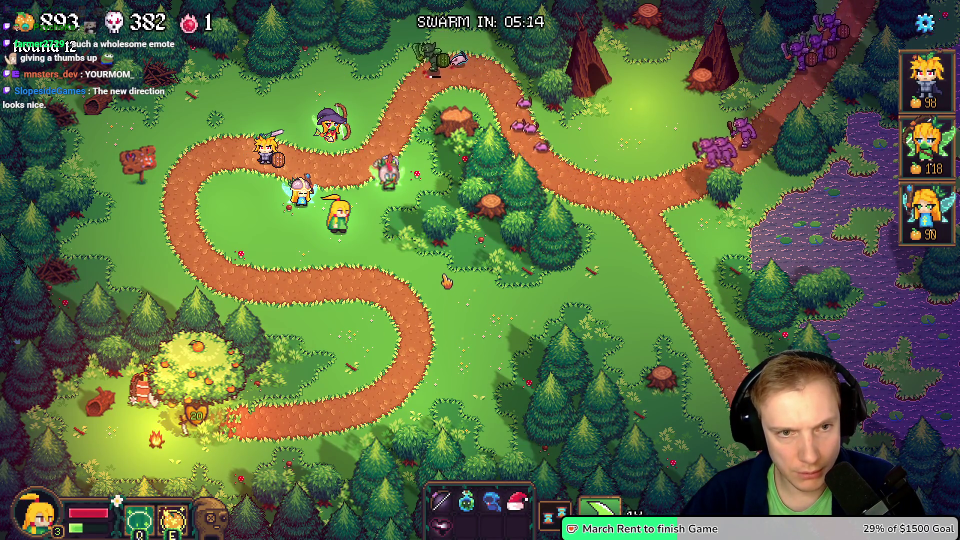
key(Escape)
key(alt+Tab)
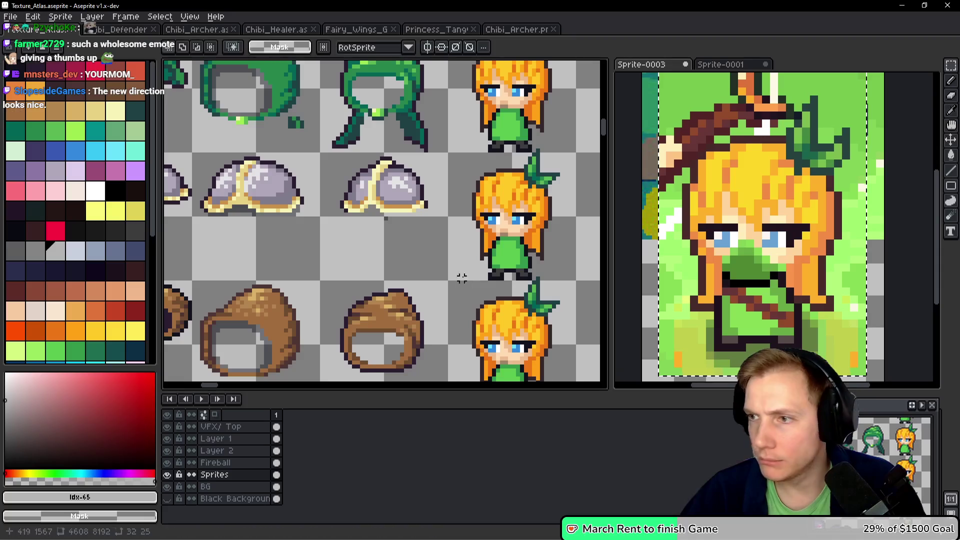
scroll(326, 186, up, 4)
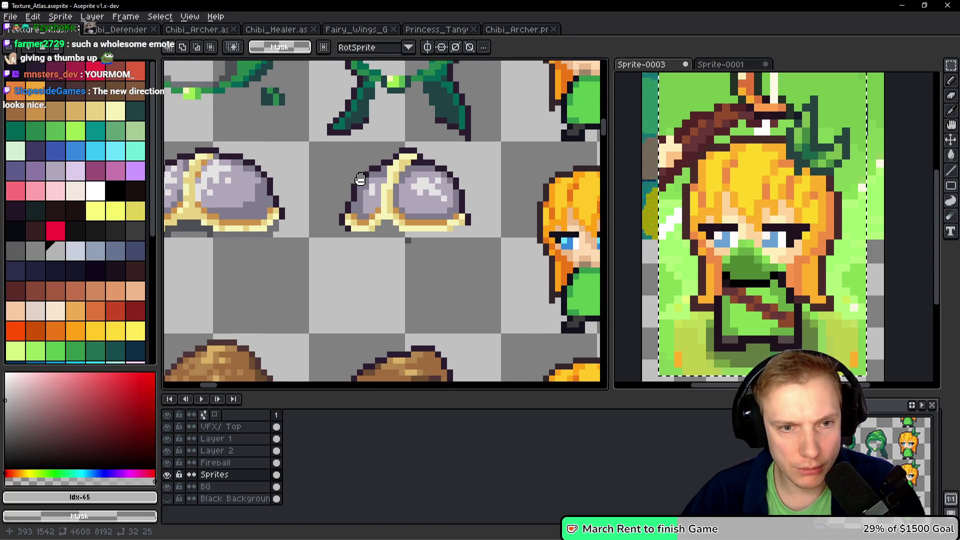
scroll(382, 169, left, 3)
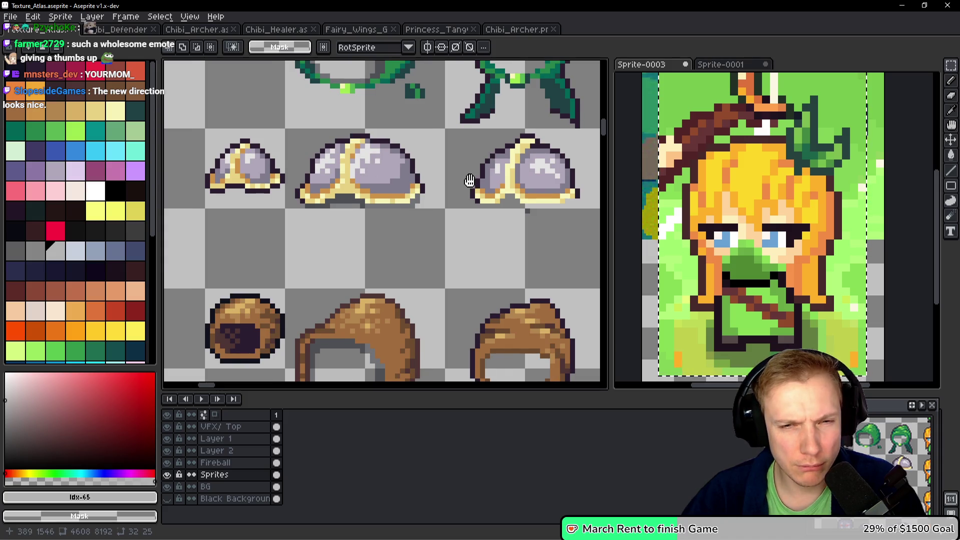
scroll(470, 181, up, 2)
key(b)
scroll(438, 271, down, 1)
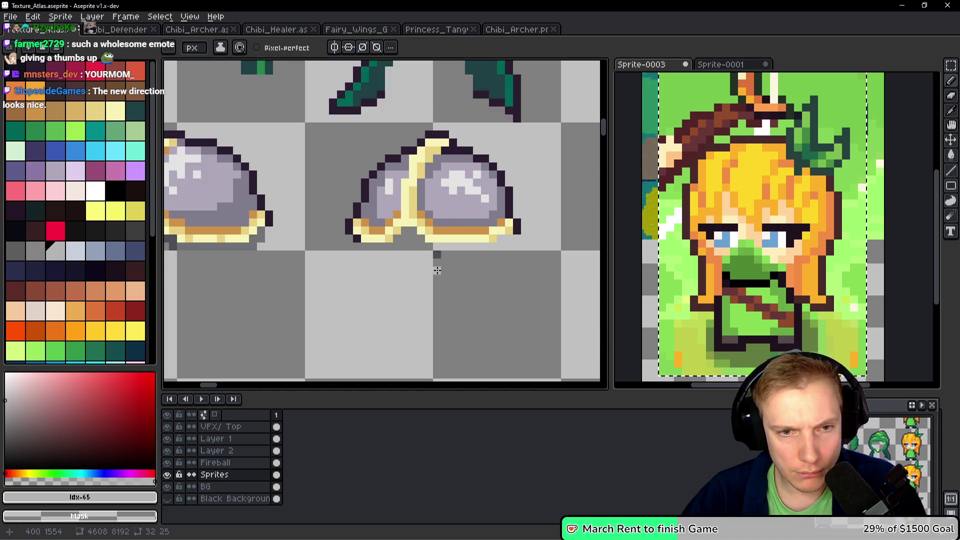
ctrl+click(440, 261)
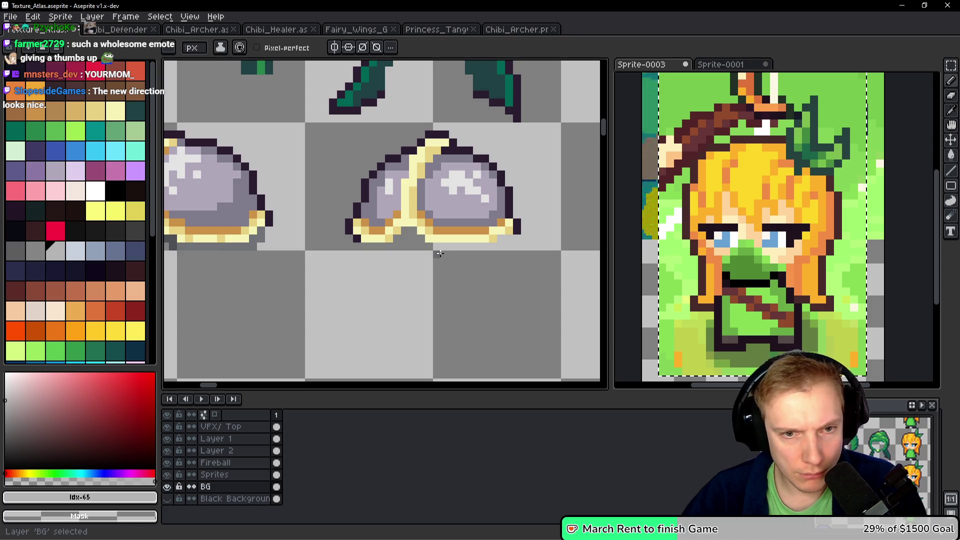
scroll(439, 253, up, 2)
ctrl+click(420, 242)
ctrl+click(413, 230)
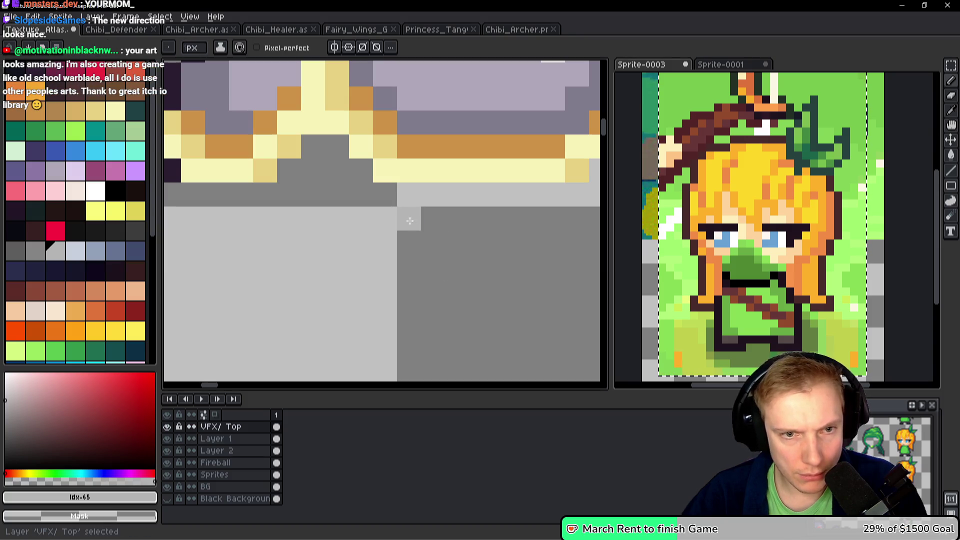
ctrl+click(424, 241)
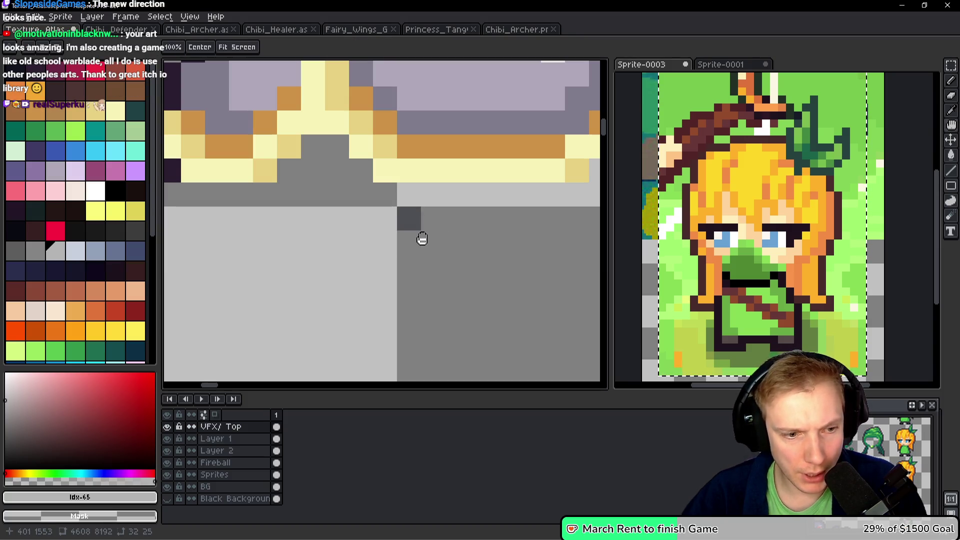
ctrl+click(413, 221)
ctrl+click(412, 221)
ctrl+click(410, 221)
ctrl+click(410, 222)
ctrl+click(411, 220)
ctrl+click(412, 222)
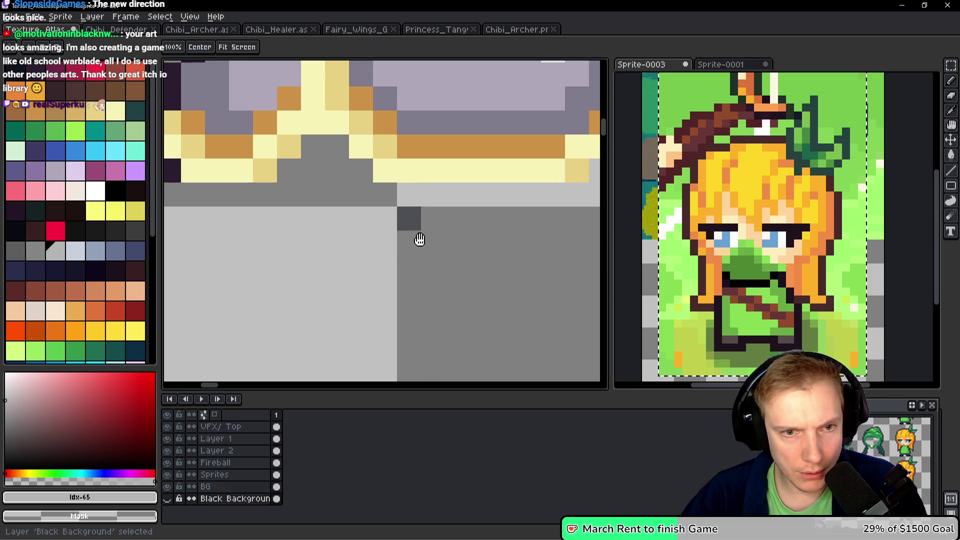
ctrl+click(421, 231)
scroll(433, 238, down, 3)
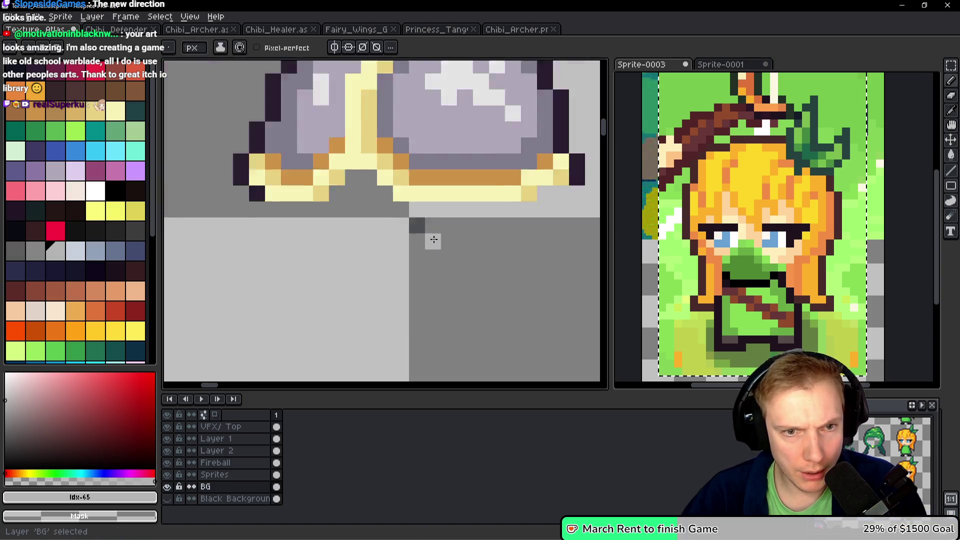
scroll(456, 251, up, 3)
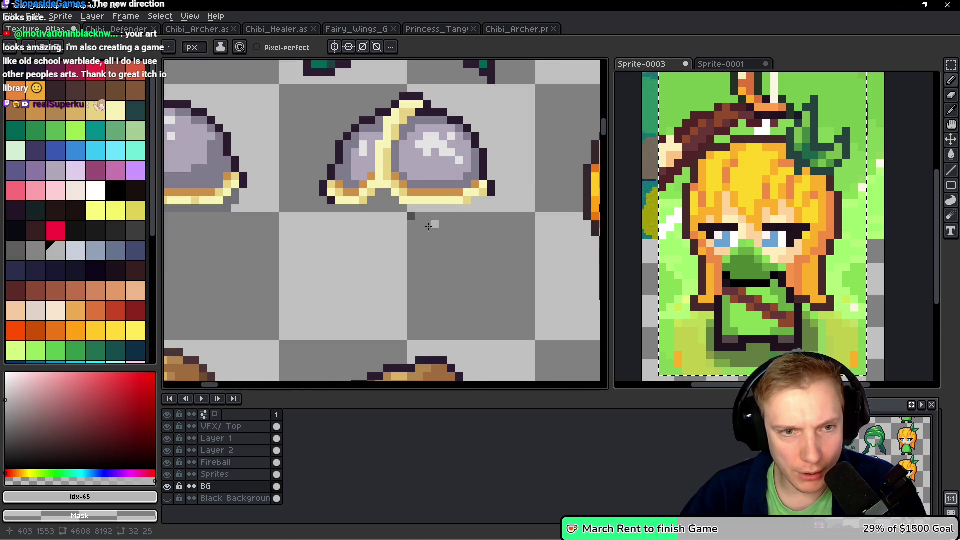
scroll(429, 227, up, 2)
ctrl+click(516, 242)
scroll(513, 239, down, 2)
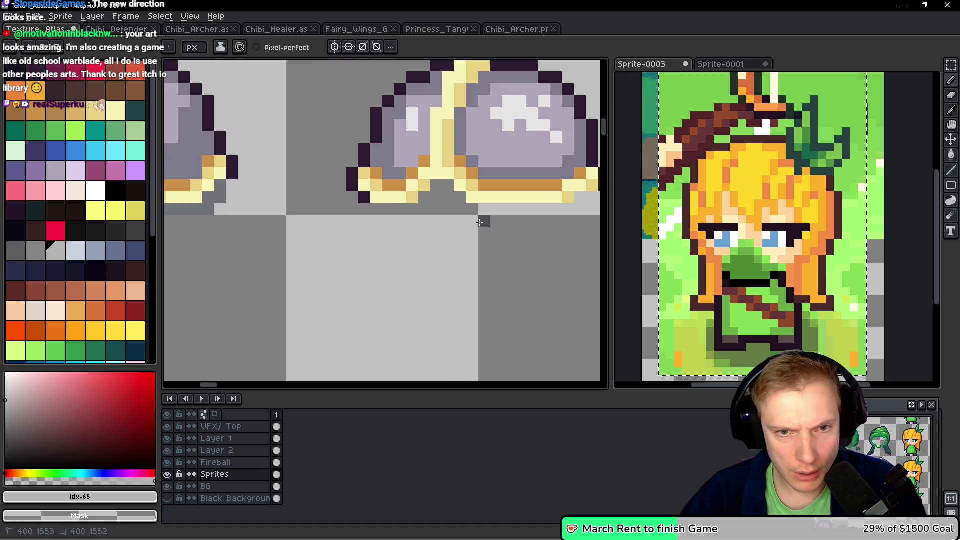
scroll(358, 248, down, 3)
scroll(377, 235, up, 2)
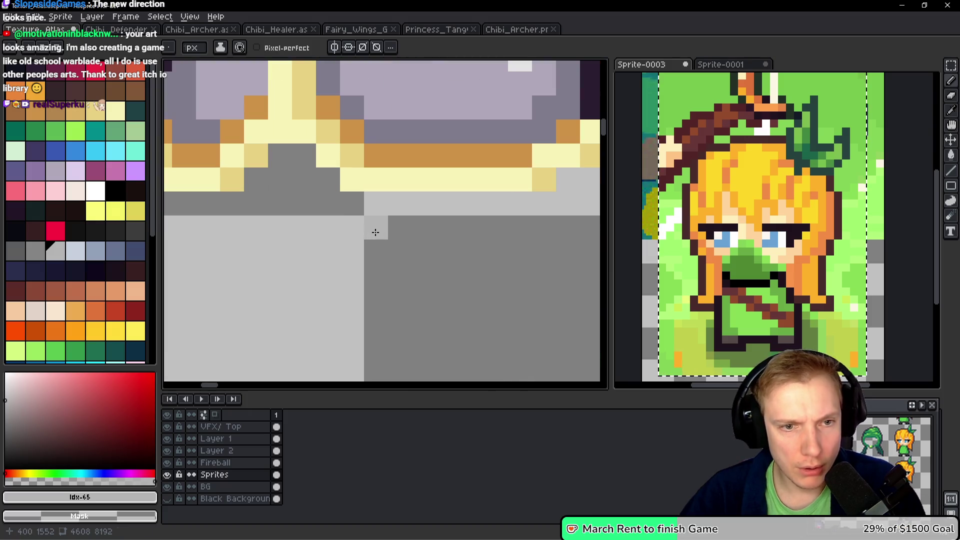
scroll(380, 228, down, 2)
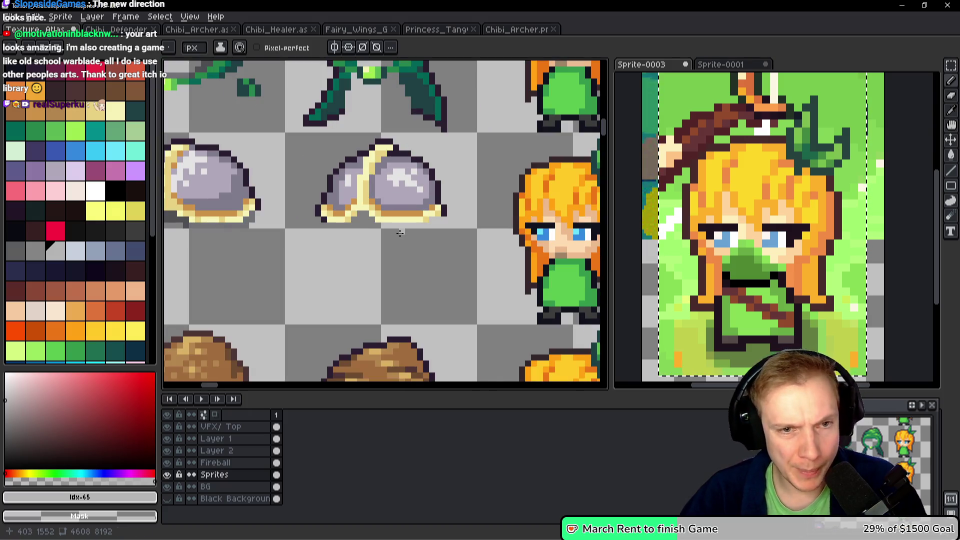
scroll(370, 225, down, 1)
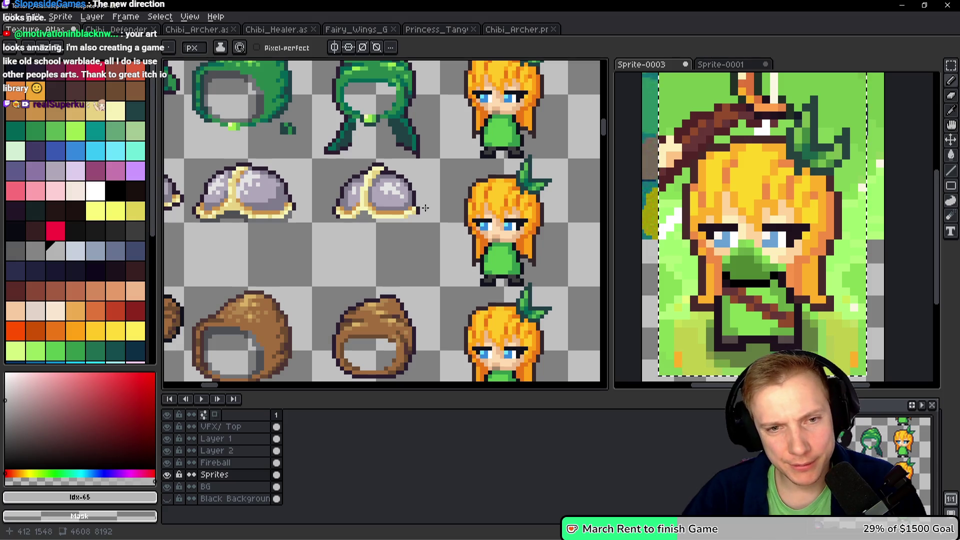
key(q)
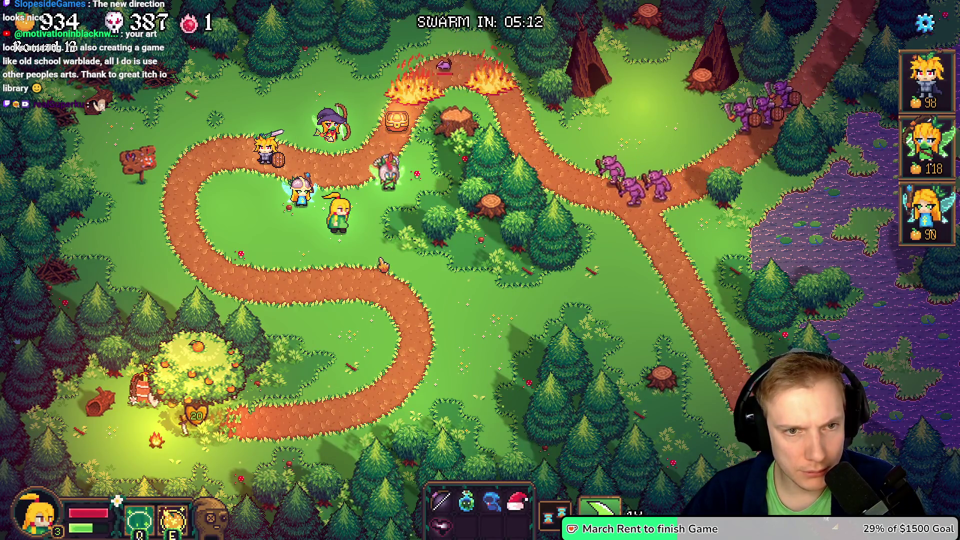
Pause TangyTD and scroll Aseprite's texture atlas to the red-crested helmet
key(Escape)
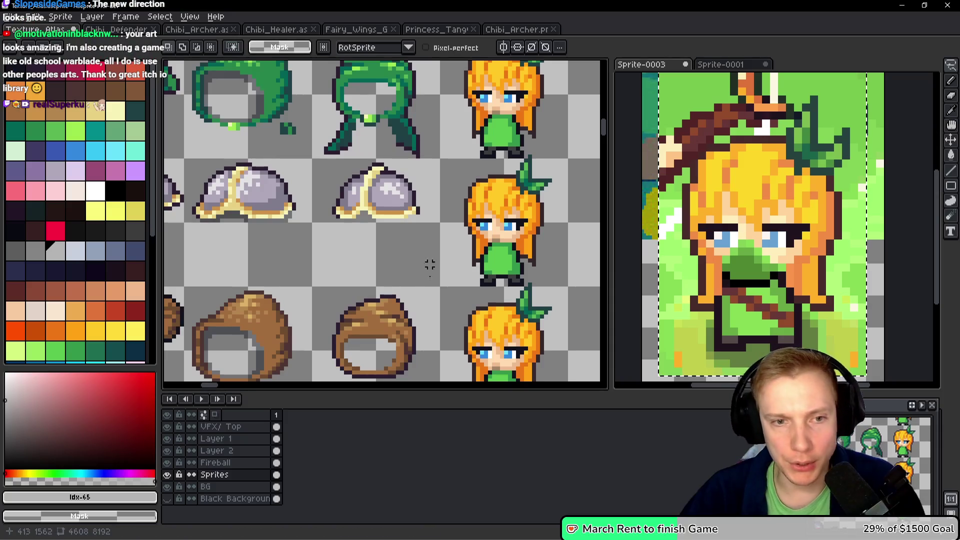
scroll(439, 125, down, 10)
scroll(439, 125, up, 1)
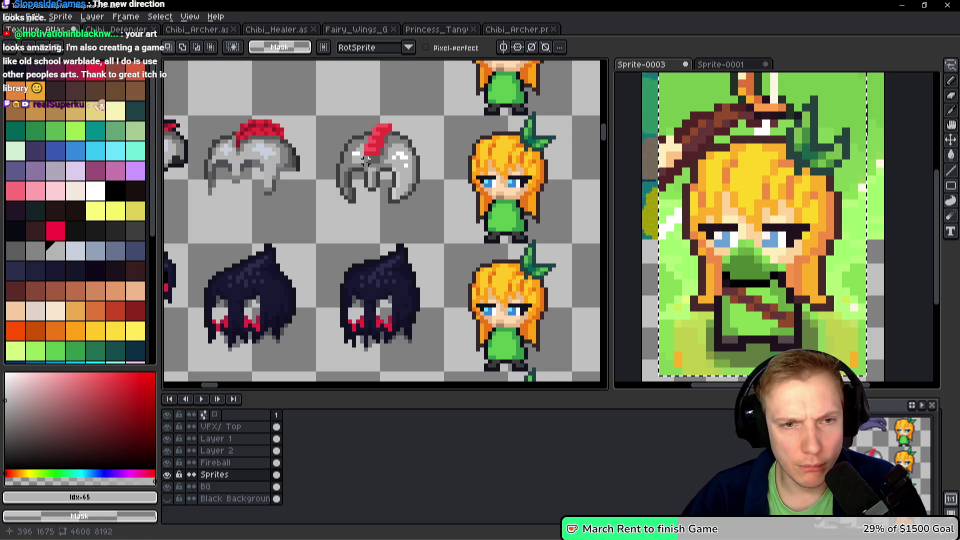
Marquee-select the red-crested helmet and preview it on the orange-haired girl in-game
key(m)
drag(322, 218, 436, 118)
drag(385, 152, 503, 161)
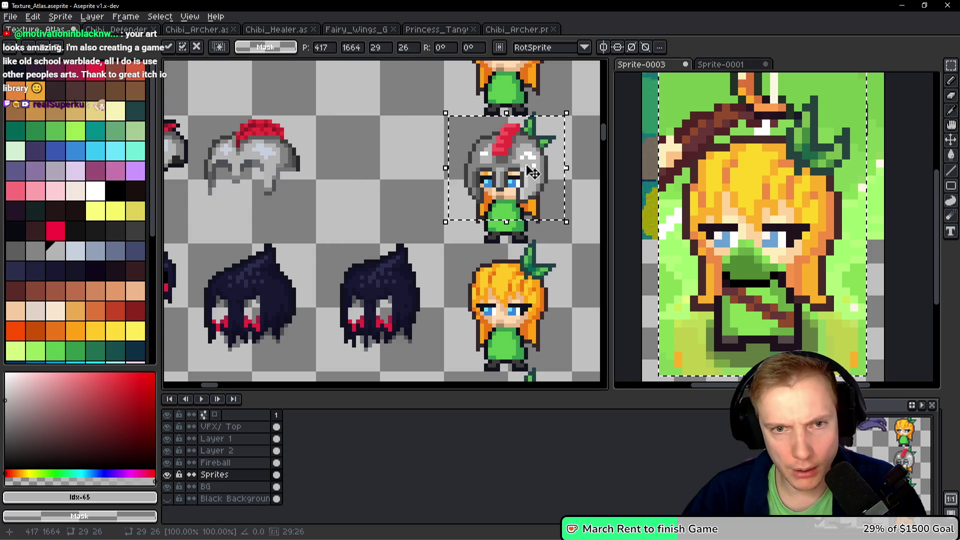
key(Escape)
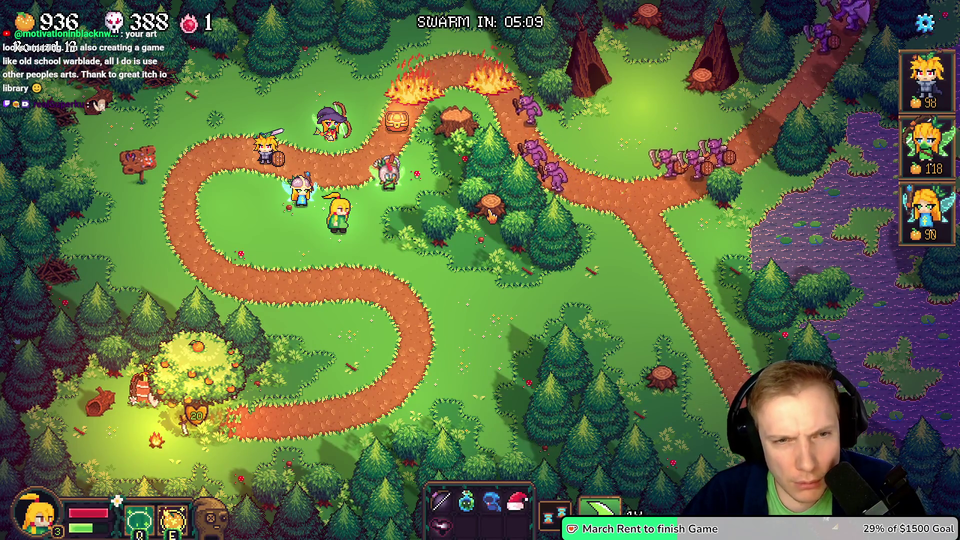
Move the helmet back into its own atlas cell, nudged one pixel left, and deselect
key(alt+Tab)
drag(529, 170, 399, 181)
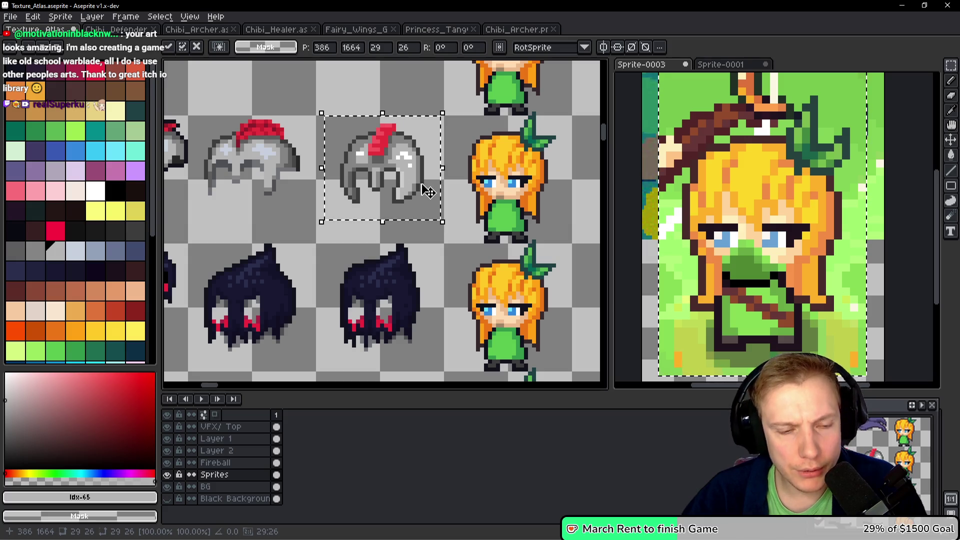
key(Left)
key(Return)
key(ctrl+d)
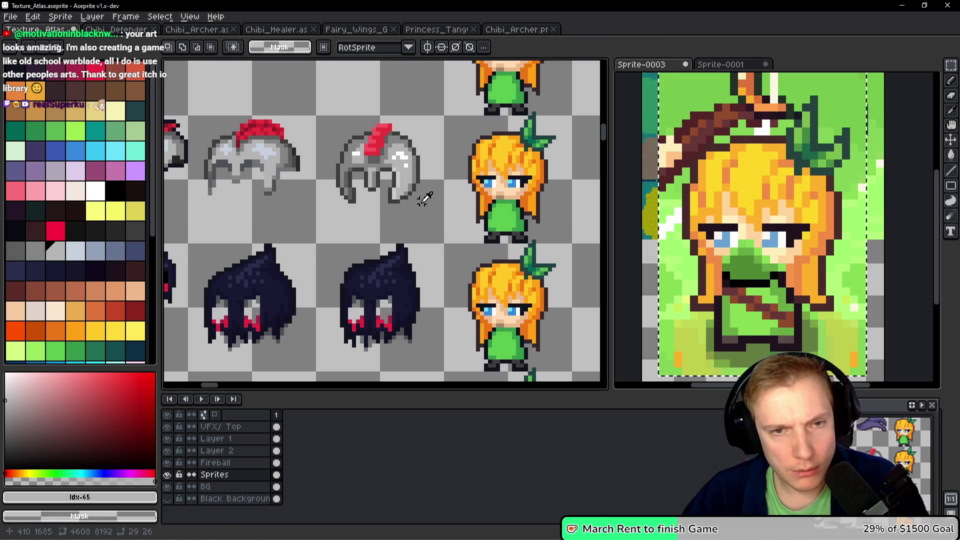
key(alt+Tab)
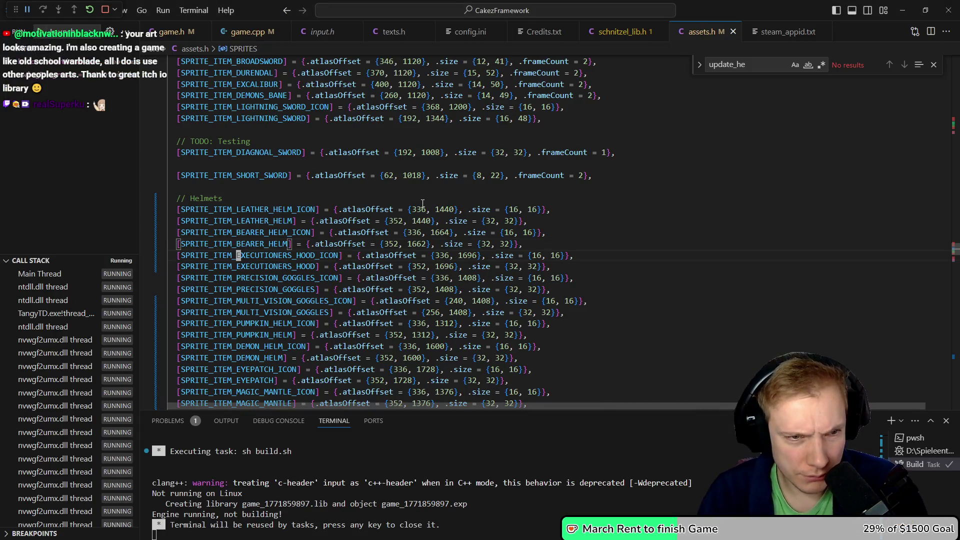
Edit SPRITE_ITEM_BEARER_HELM's atlasOffset in assets.h to {352, 1664}
key(ctrl+z)
key(ctrl+y)
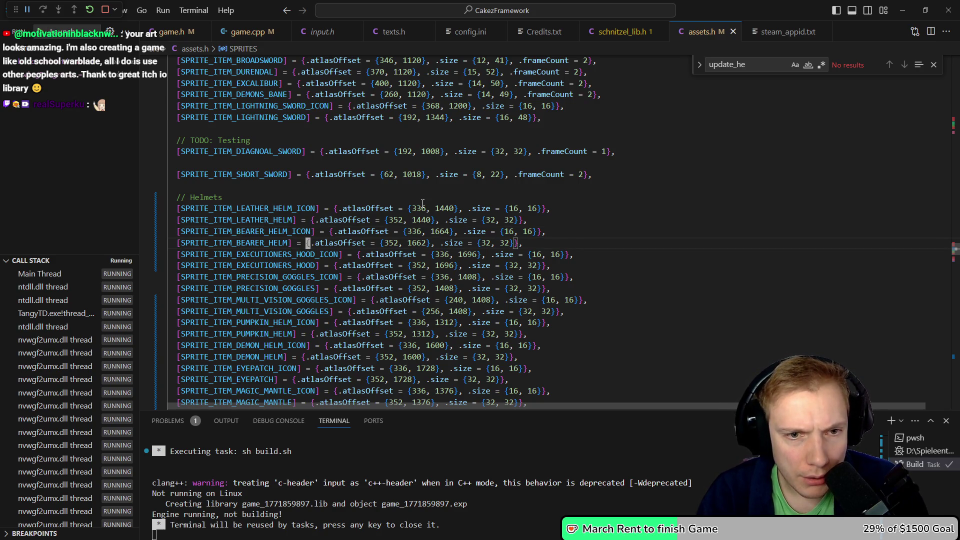
key(w)
key(w)
key(w)
text(4)
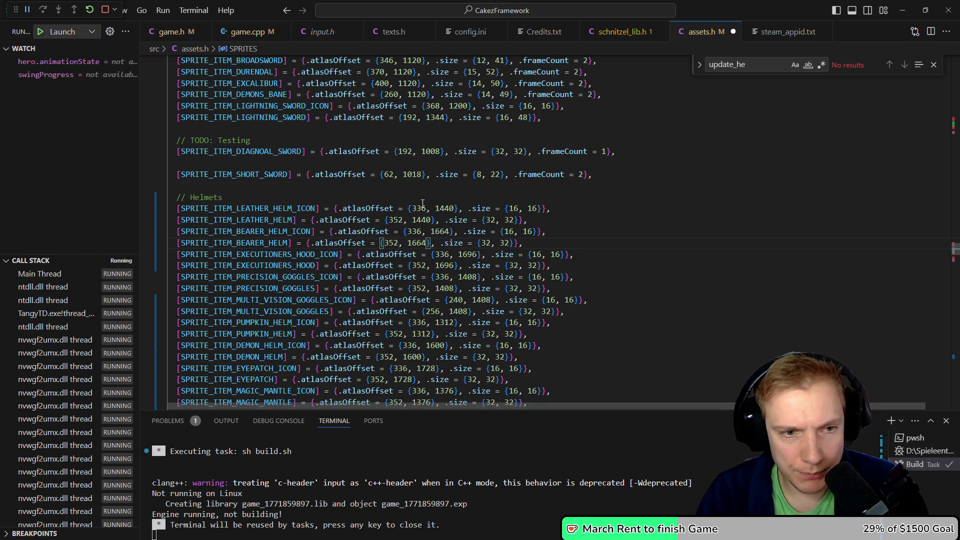
key(alt+Tab)
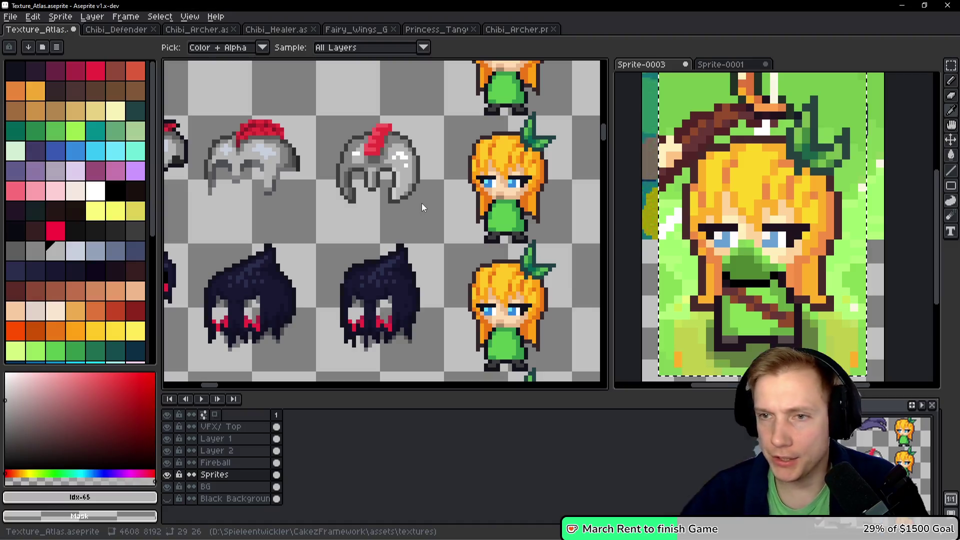
Save the atlas with Ctrl+S, export the sprite sheet, and resume TangyTD's forest level
key(m)
key(ctrl+s)
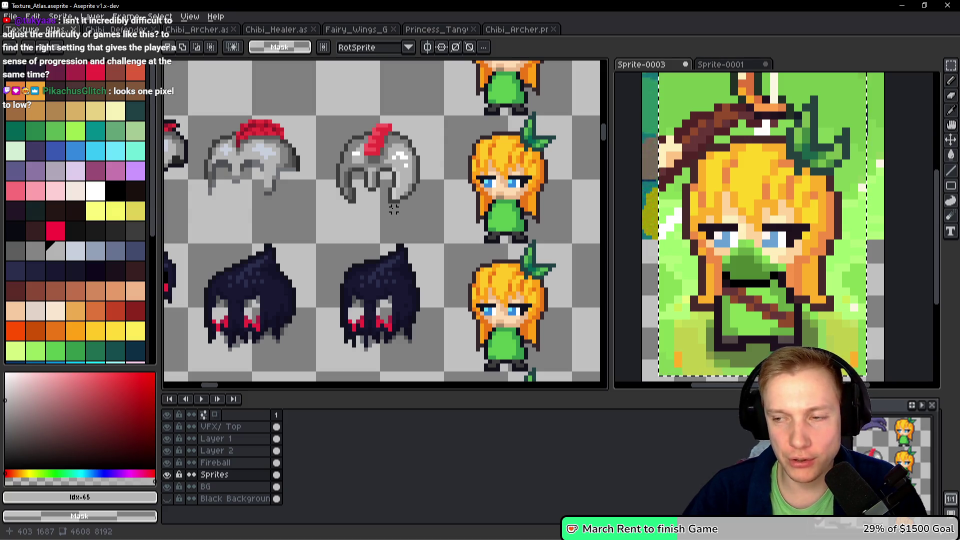
key(ctrl+e)
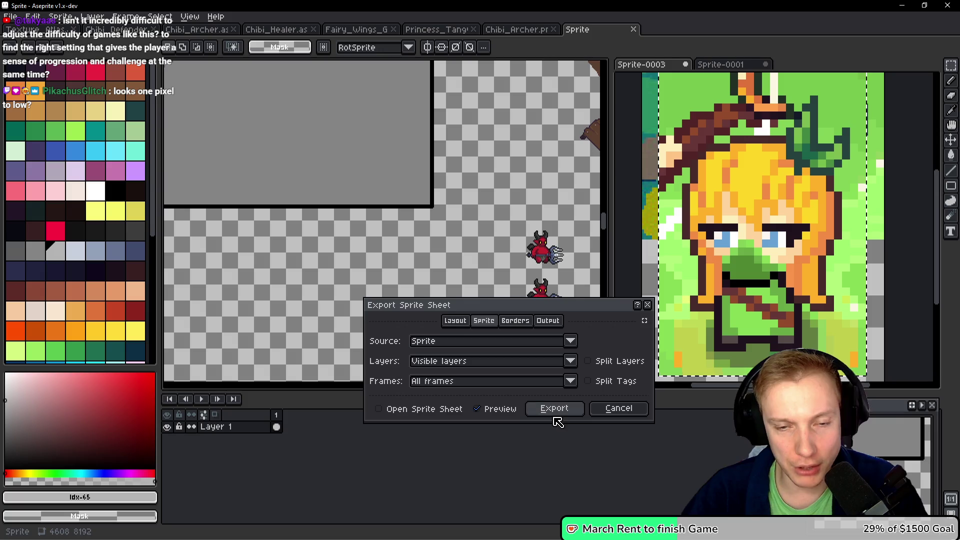
click(555, 415)
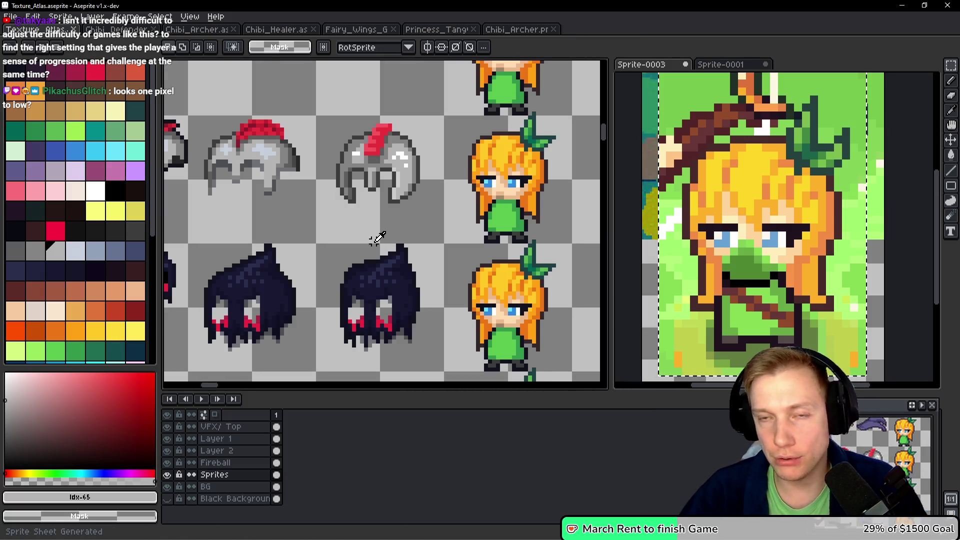
key(i)
key(alt+Tab)
key(Escape)
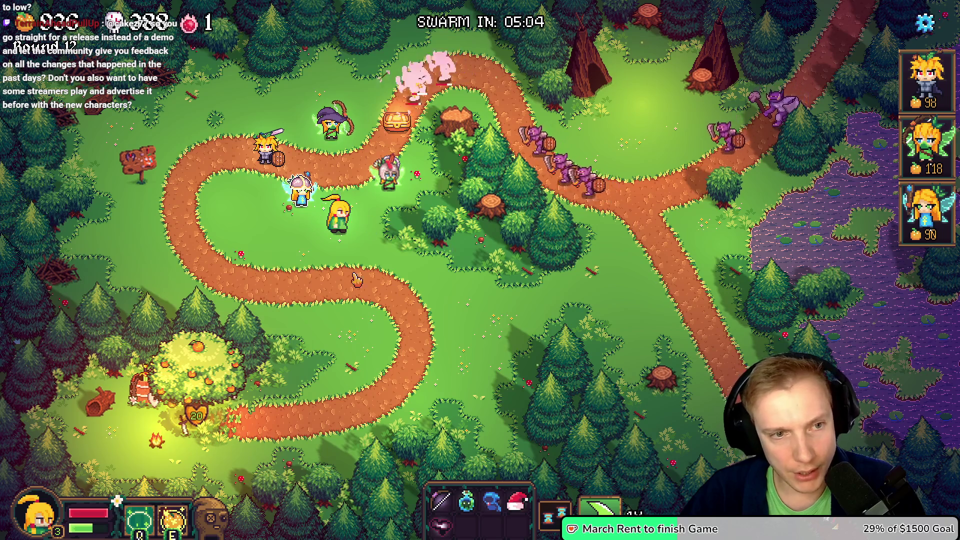
Equip the Eye Patch on the hero, reroll the shop and buy the Lantern
mouse_move(444, 526)
drag(443, 526, 387, 173)
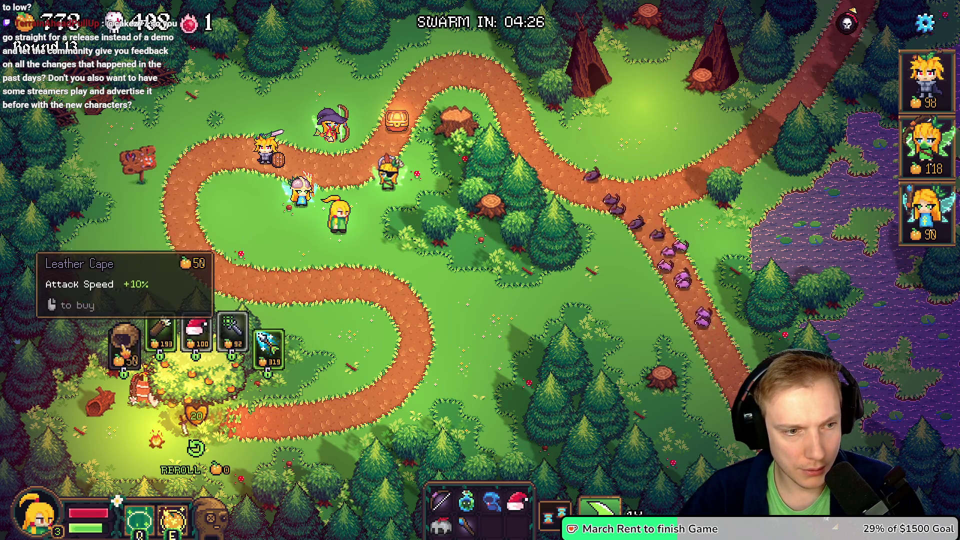
click(195, 447)
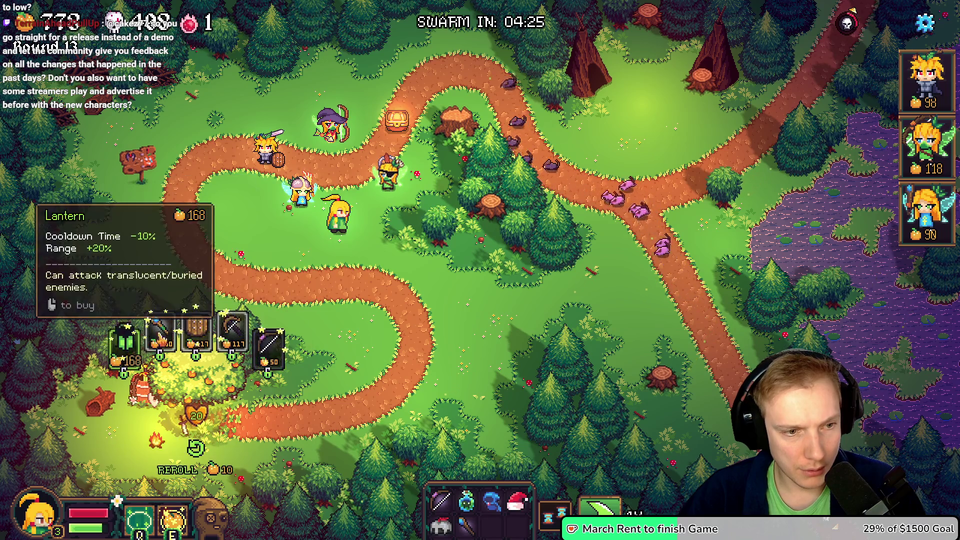
click(133, 356)
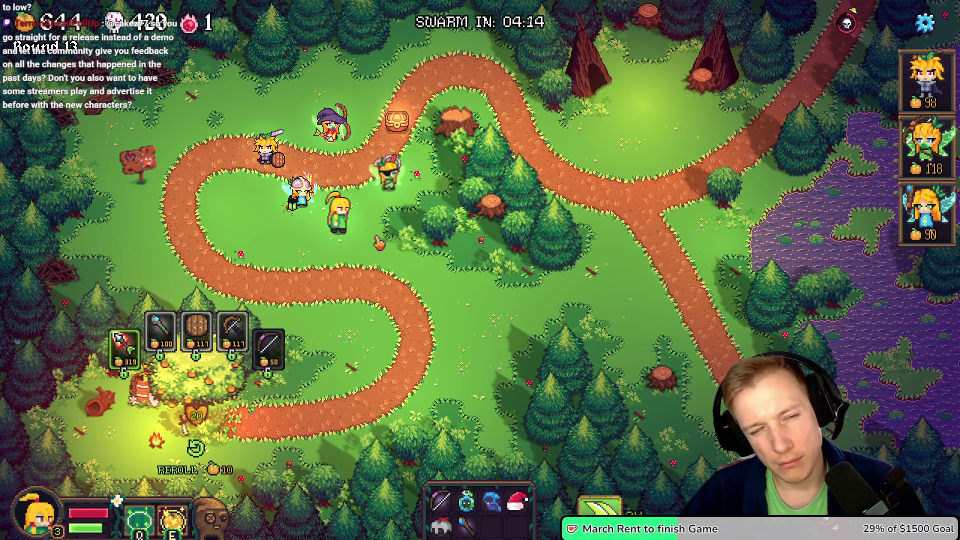
Place the fairy hero and green fairy, take the Skull and another upgrade, and claim the chest
drag(927, 212, 274, 116)
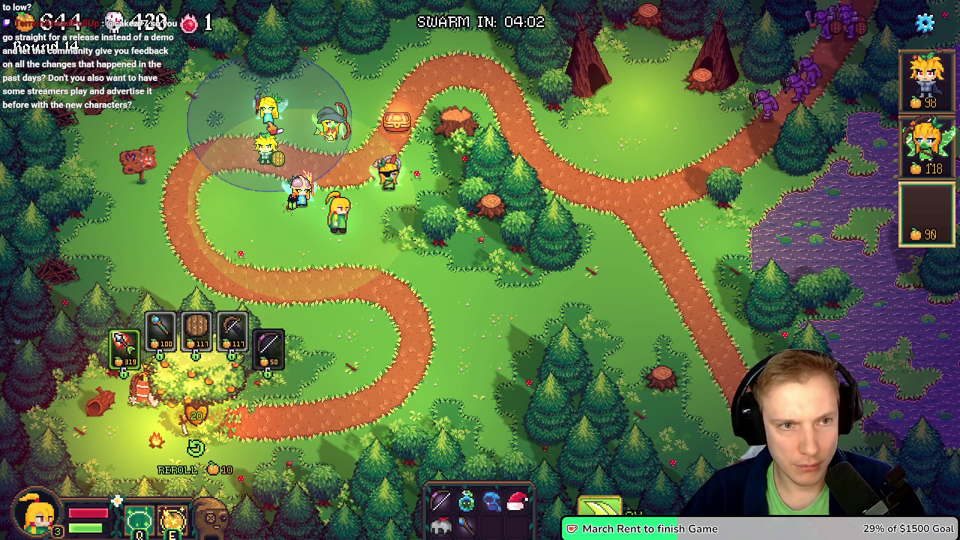
drag(928, 145, 250, 220)
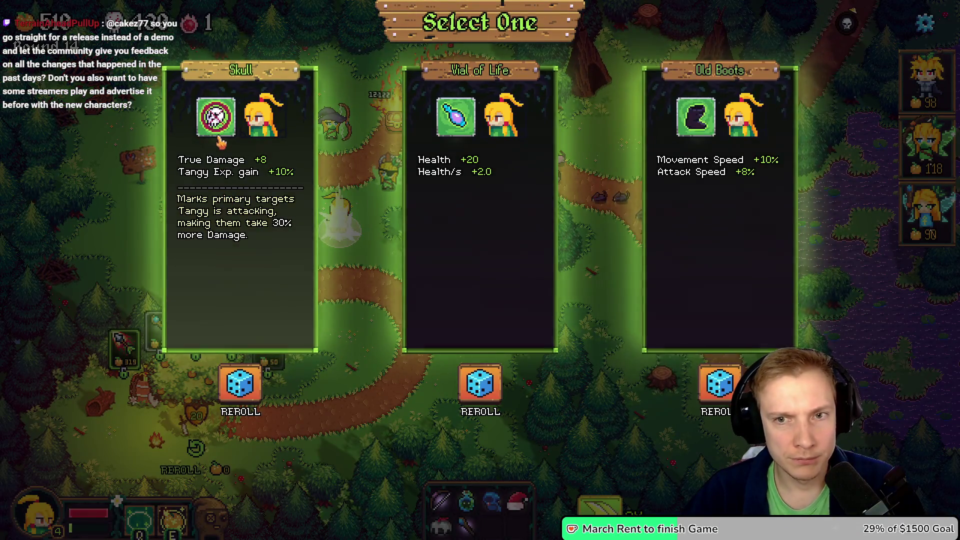
click(334, 280)
click(338, 283)
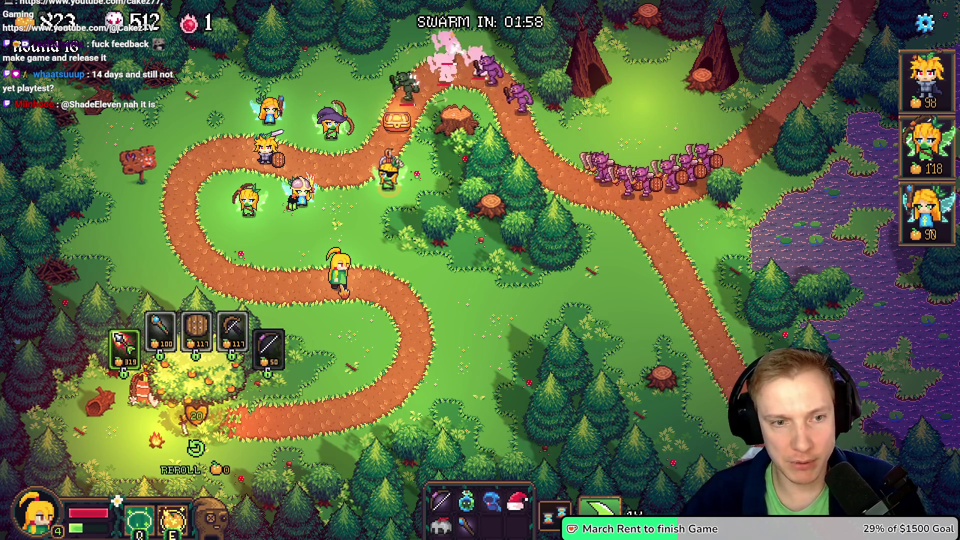
key(w)
key(w)
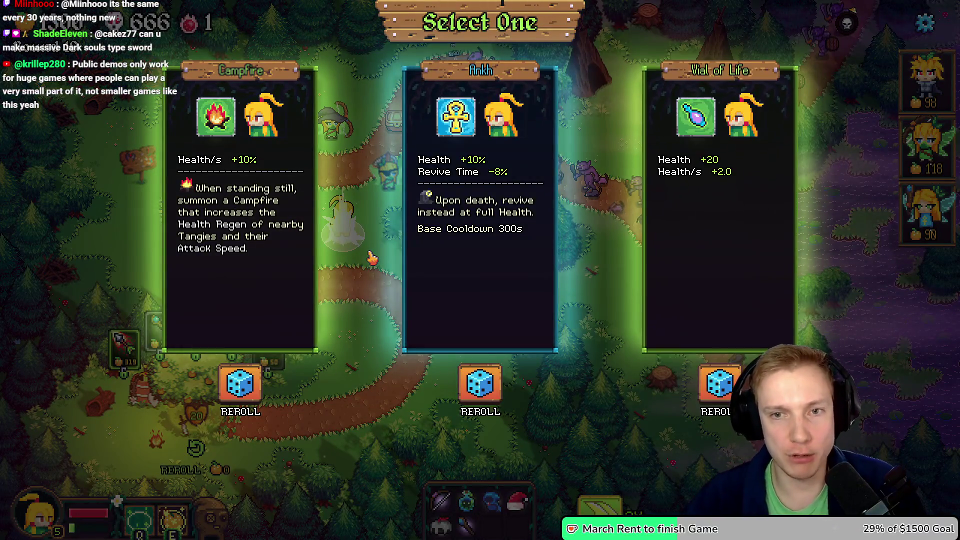
click(711, 145)
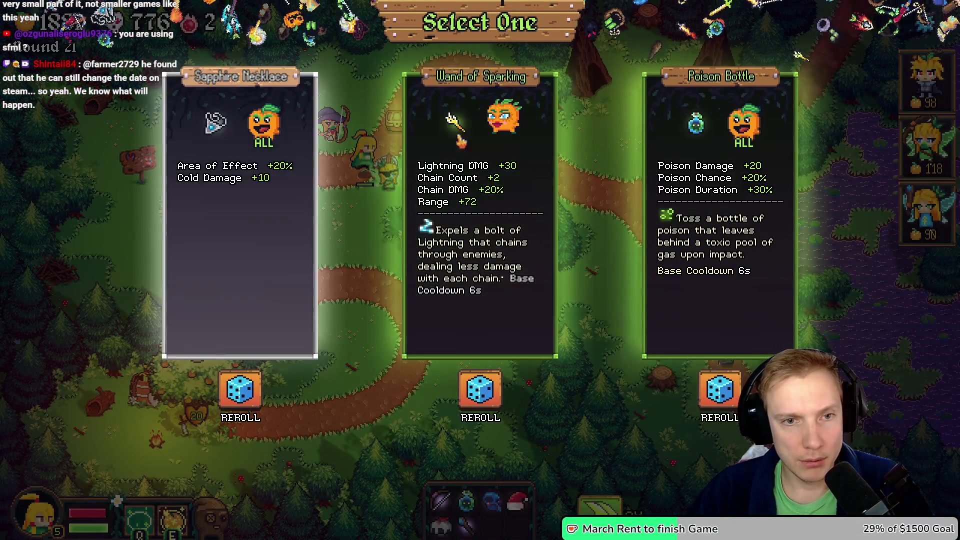
click(429, 277)
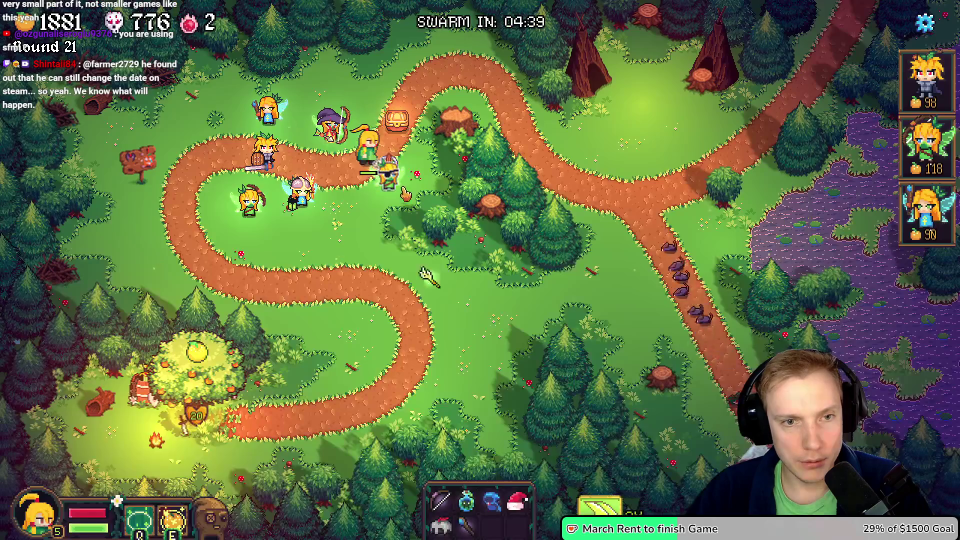
Open the chest's cards, take the Crossbow and another upgrade, and call the next wave early
click(396, 120)
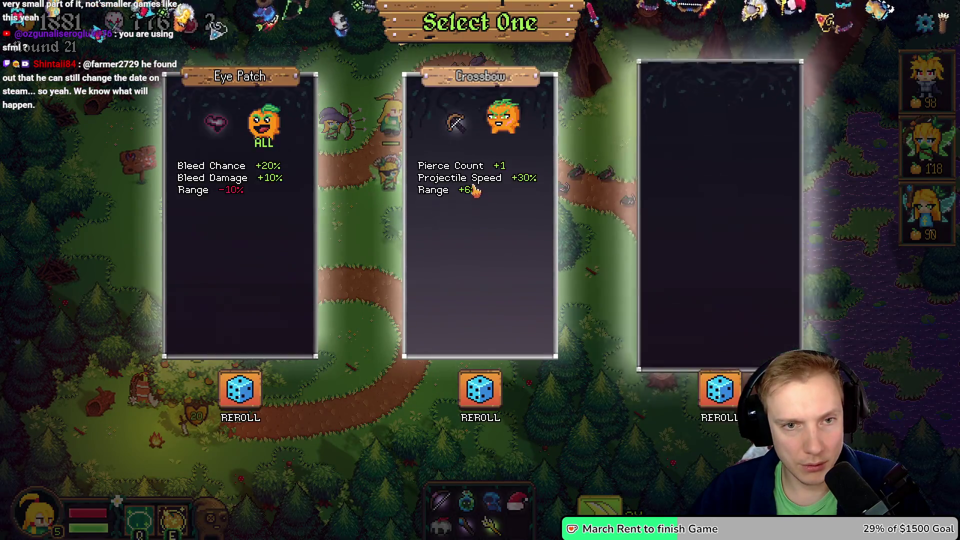
click(474, 192)
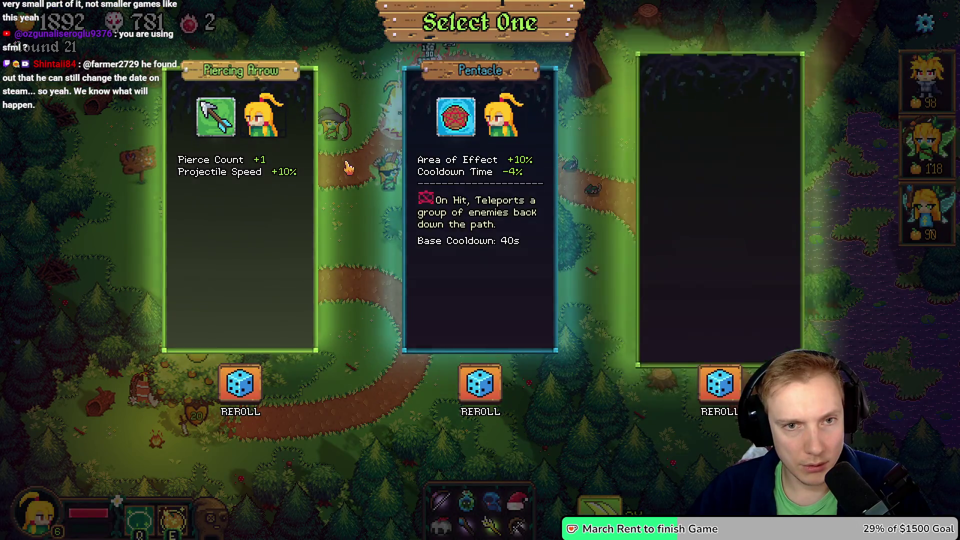
click(450, 225)
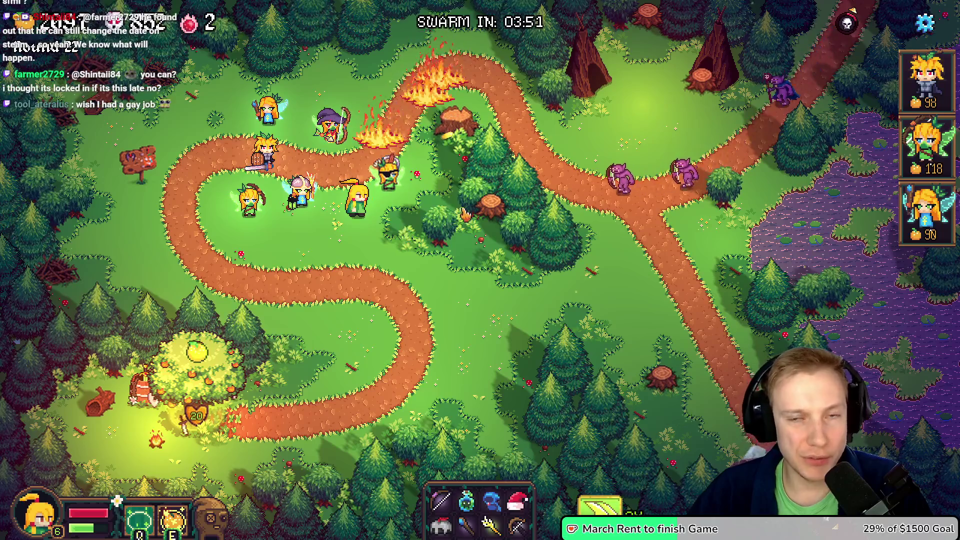
click(847, 22)
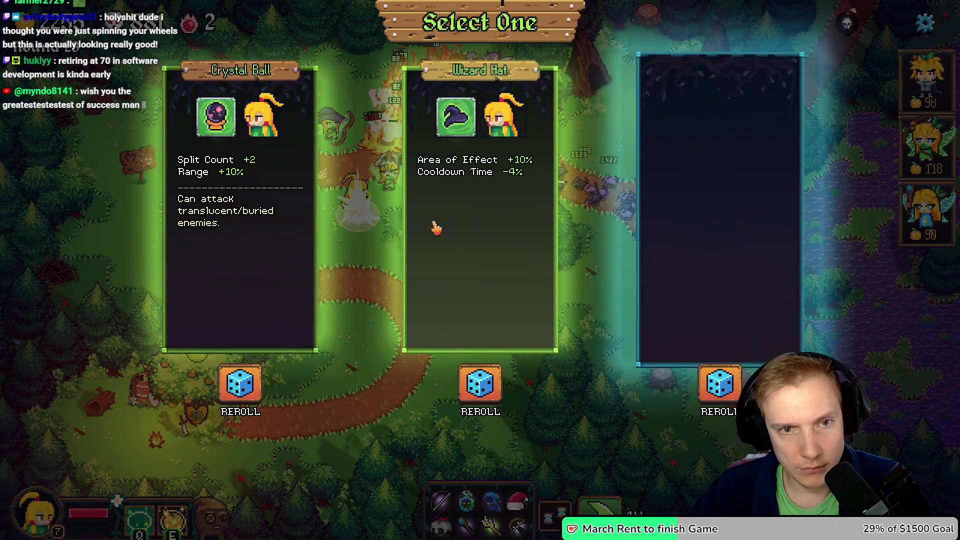
Take the Crystal Ball and Pentacle upgrades, call another wave early, then pause on Options
click(272, 146)
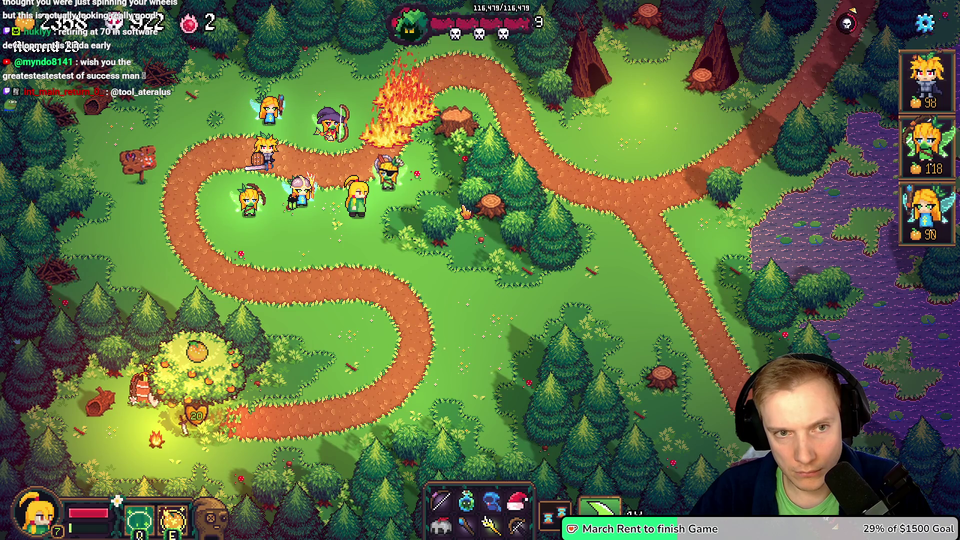
click(846, 22)
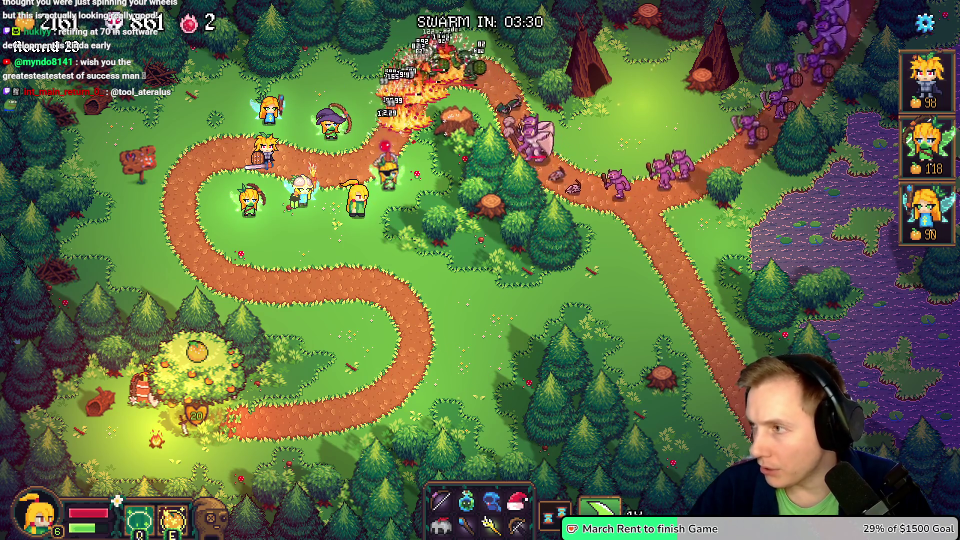
right_click(296, 225)
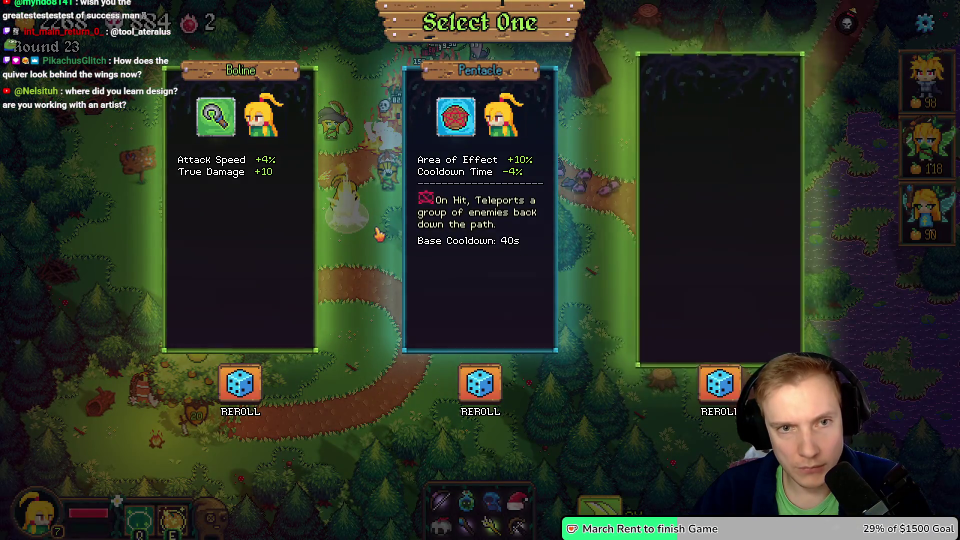
click(465, 122)
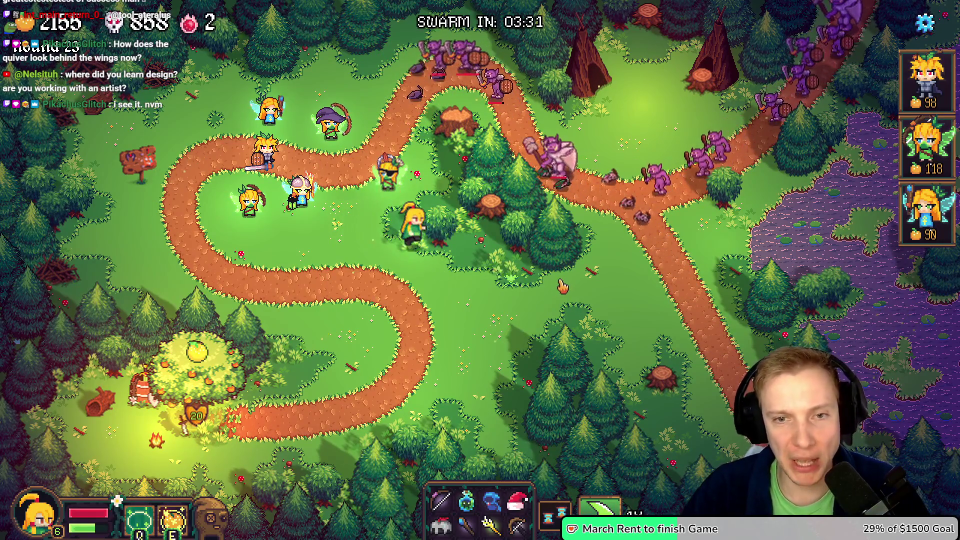
key(s)
key(Escape)
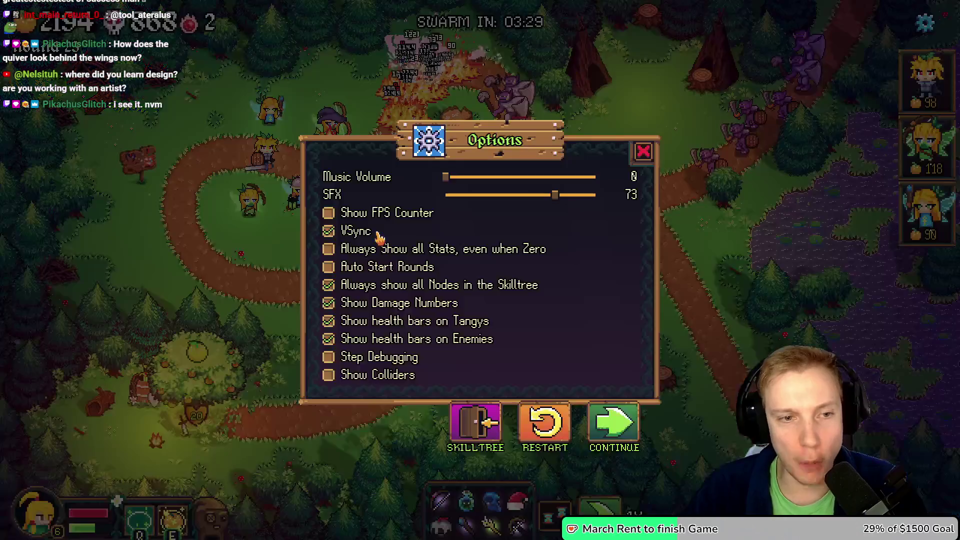
Navigate from assets.h to the award_exp_to_tangy function in game.cpp
key(alt+Tab)
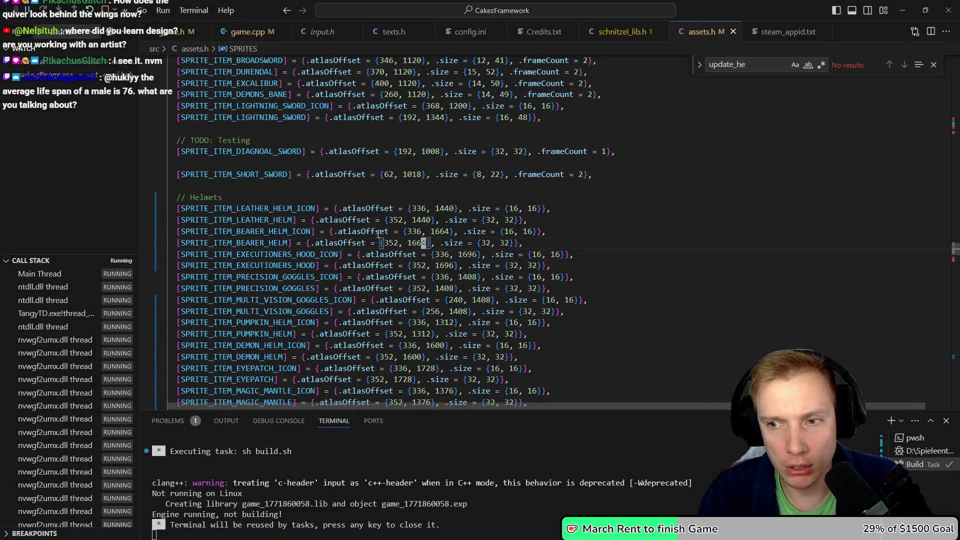
scroll(379, 234, down, 10)
scroll(379, 234, up, 10)
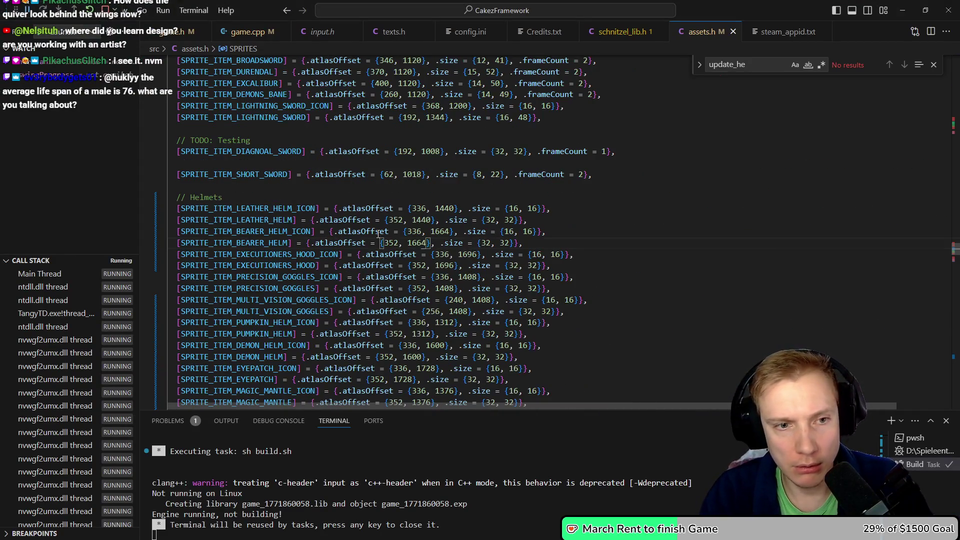
key(Down)
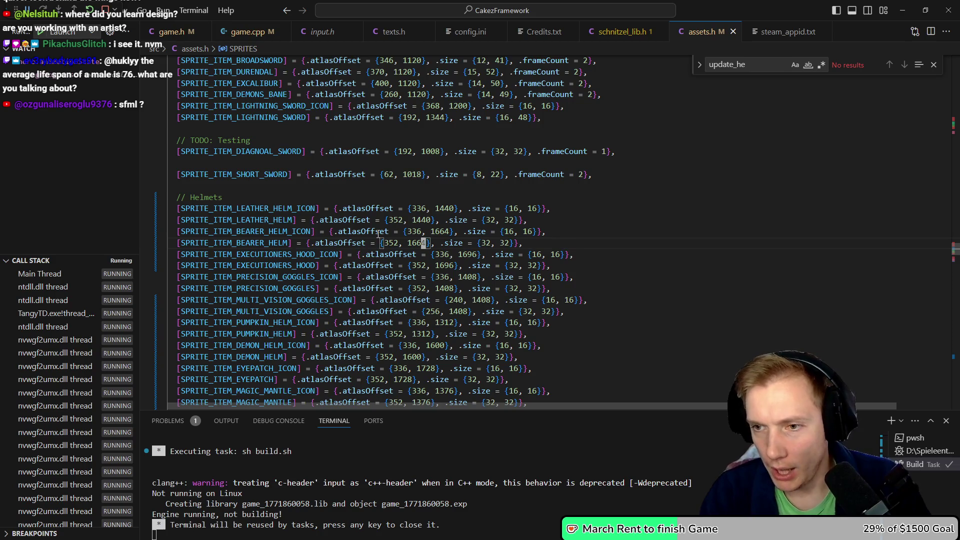
key(ctrl+Tab)
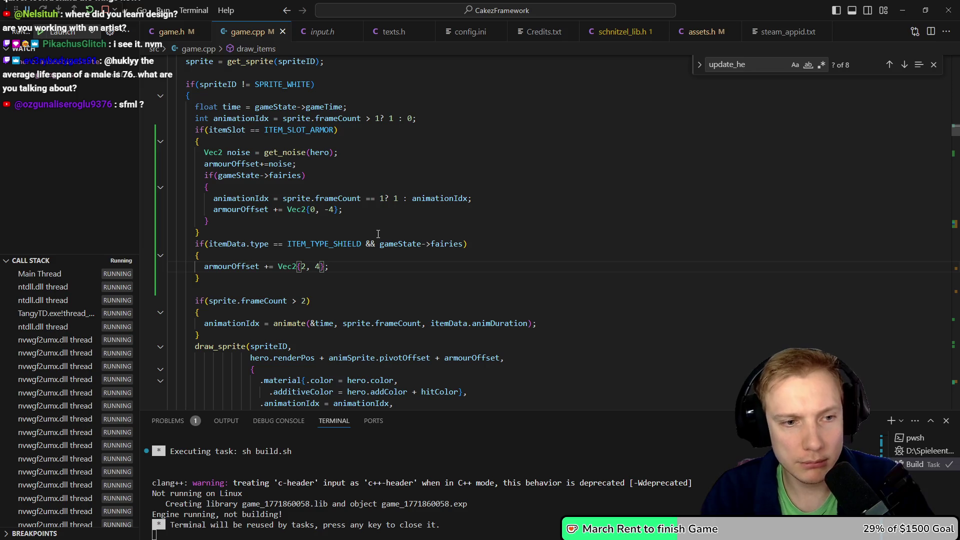
key(alt+Left)
key(ctrl+d)
Insert 'return;' at the top of award_exp_to_tangy and rebuild with Ctrl+Shift+B
key(Escape)
key(Down)
key(End)
key(Return)
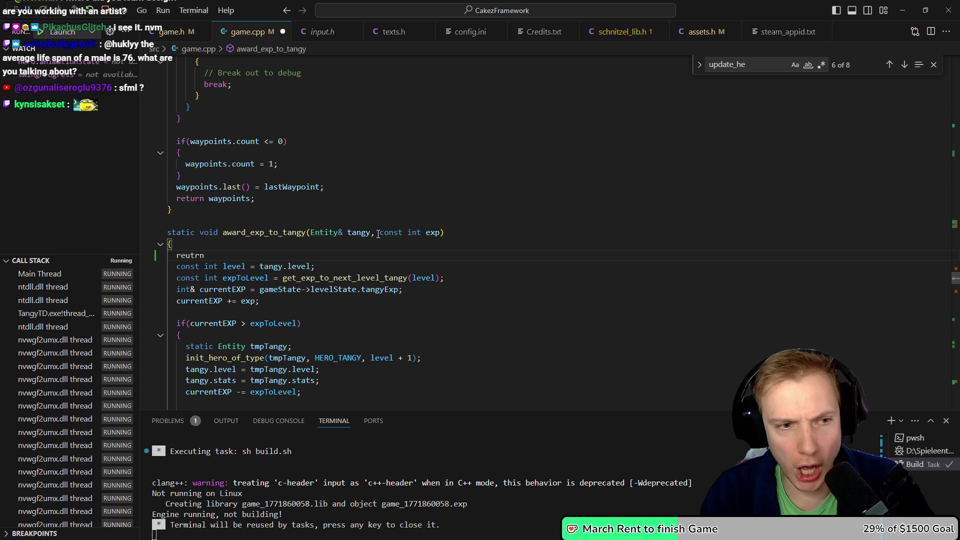
text(;)
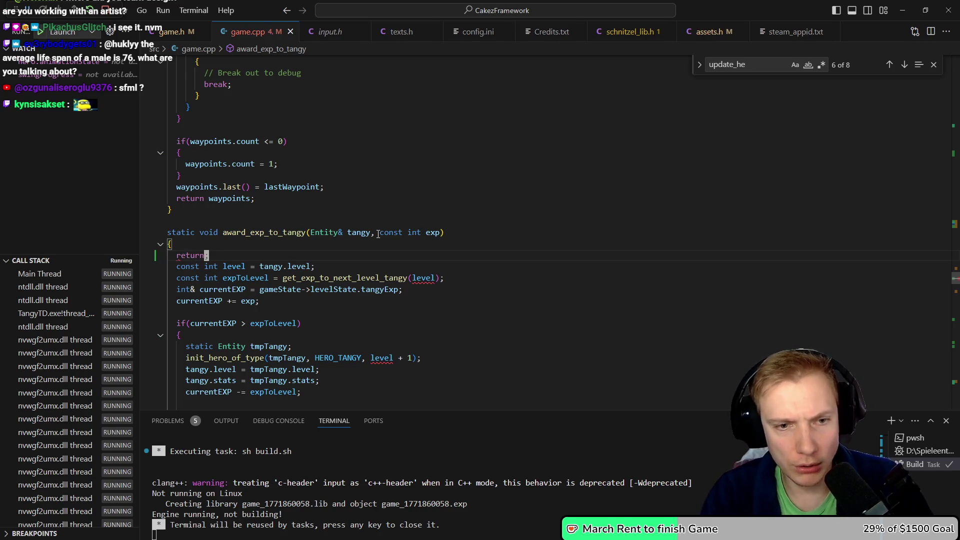
key(ctrl+shift+b)
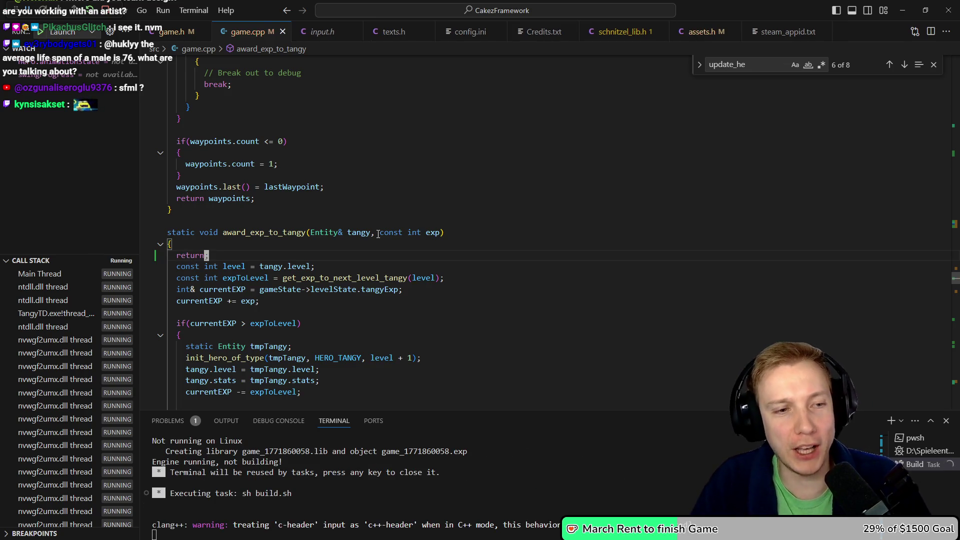
key(alt+Tab)
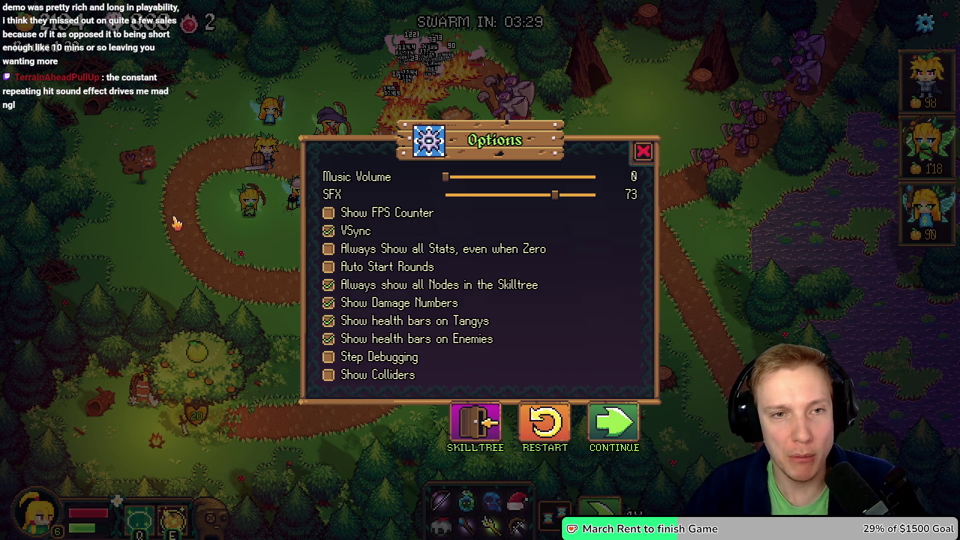
Resume the round and walk the hero left, then up the top path into the goblin fight
key(Escape)
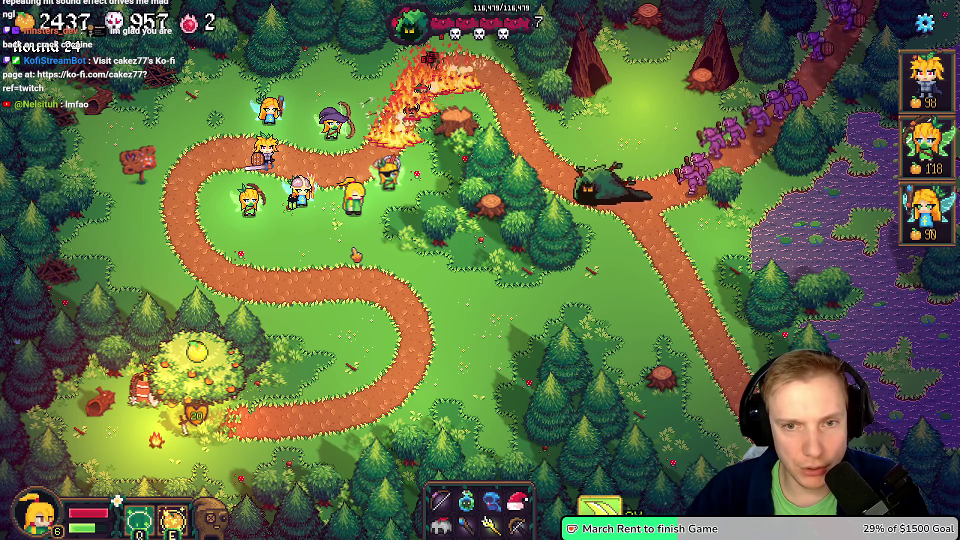
key(a)
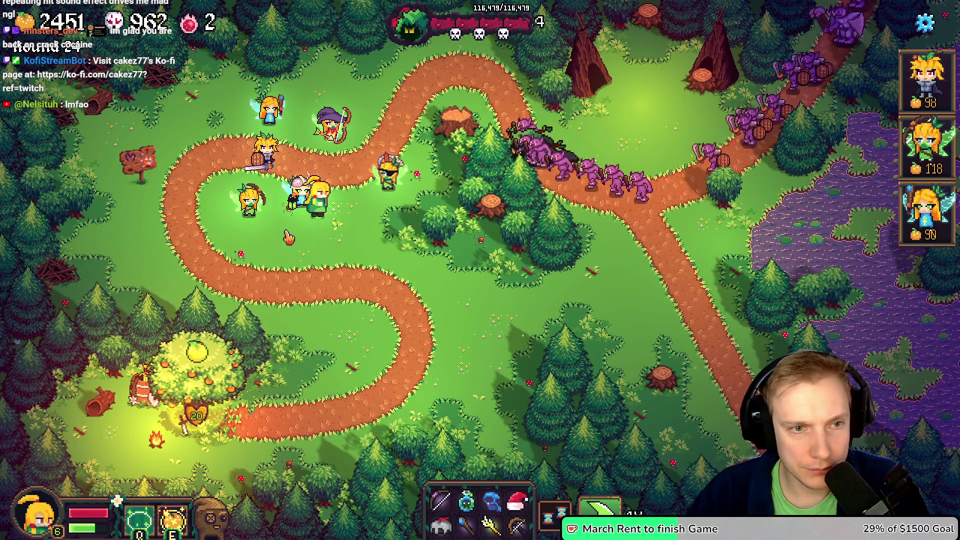
key(w)
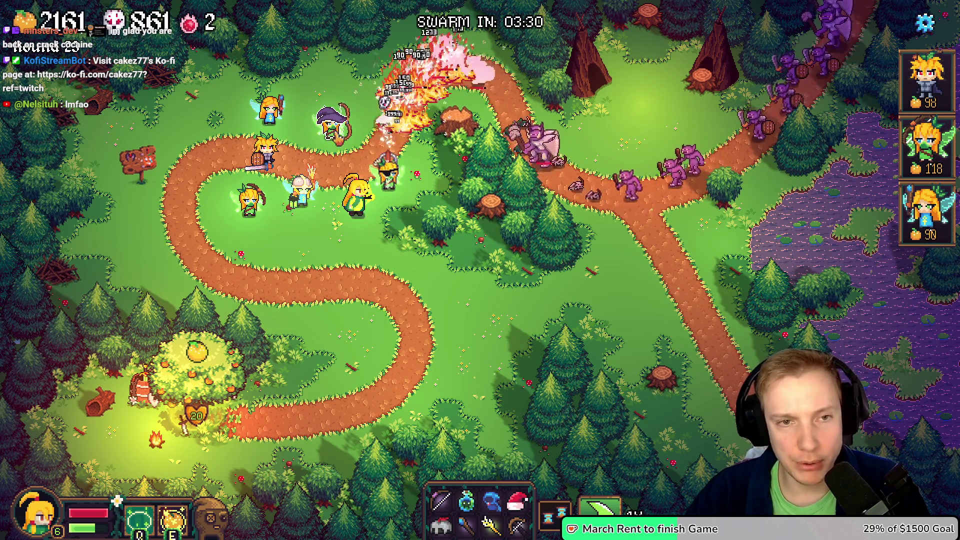
key(w)
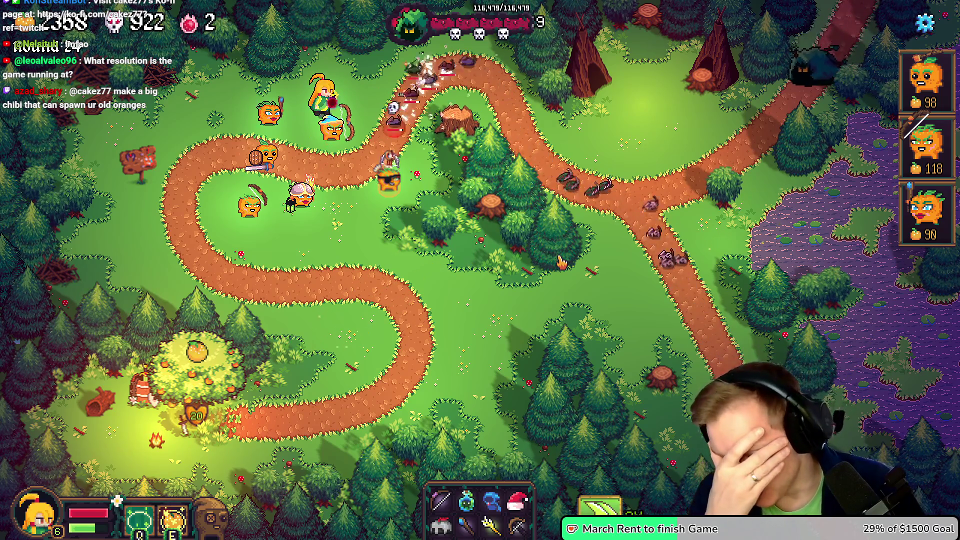
Pause, click CONTINUE, run the round at 3X speed, then resume once the swarm boss arrives
key(Escape)
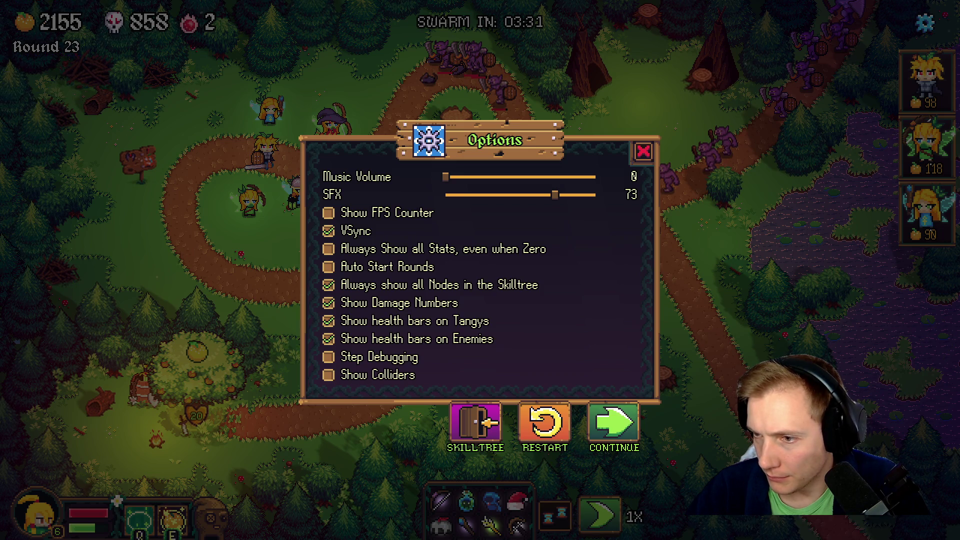
click(619, 436)
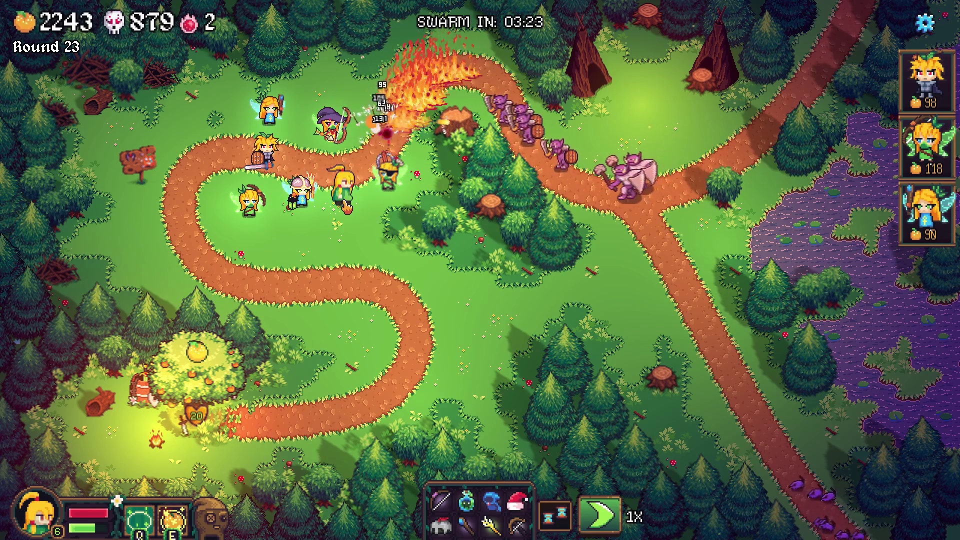
key(space)
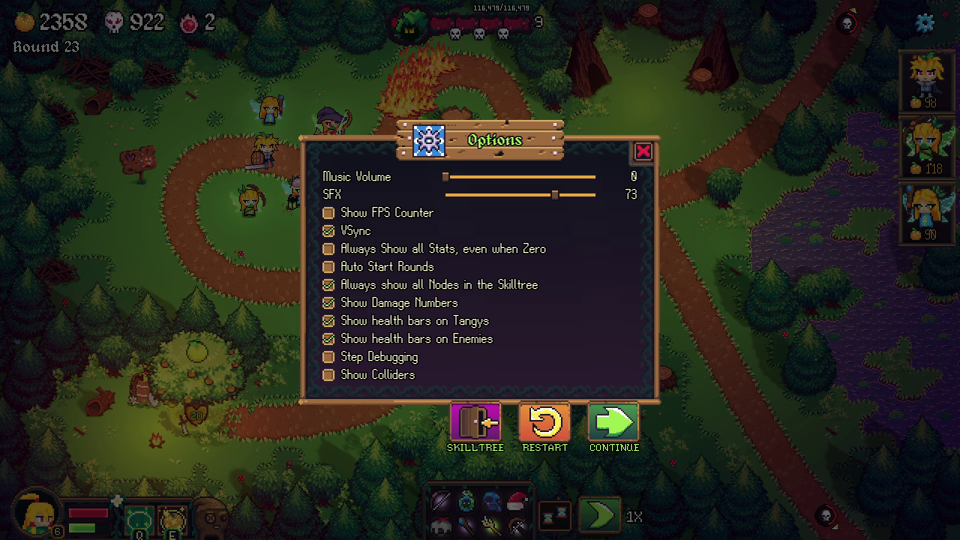
click(640, 154)
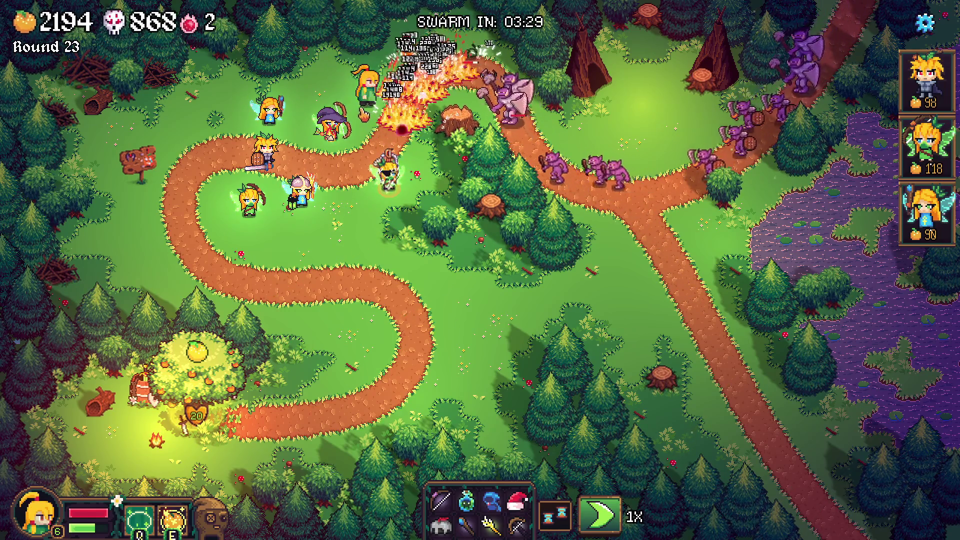
Replay round 23, toggling between 1X and 3X speed and closing Options to resume
key(space)
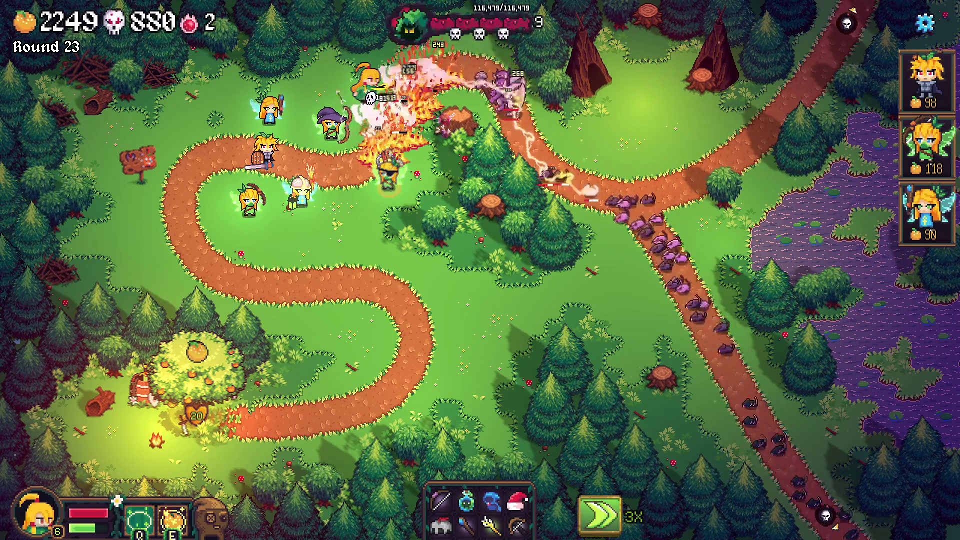
key(space)
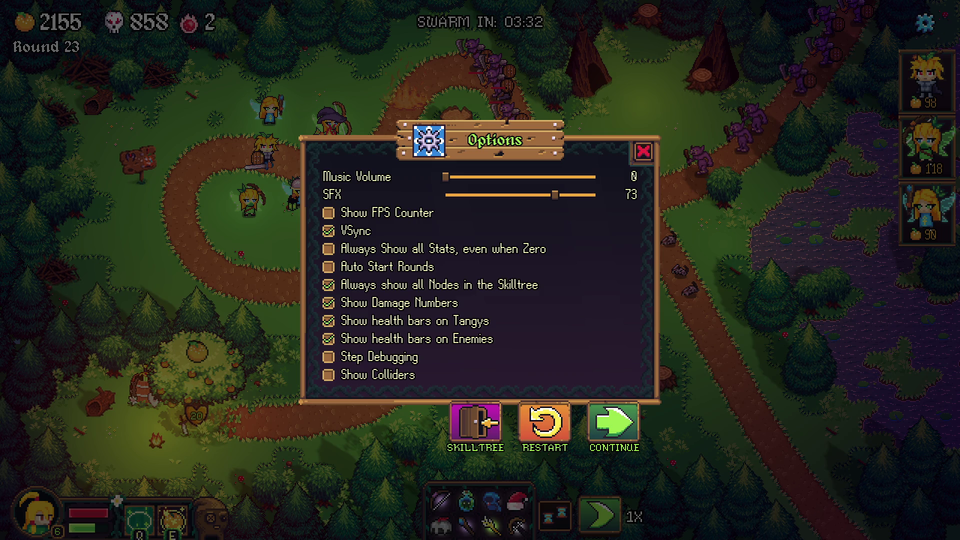
key(Escape)
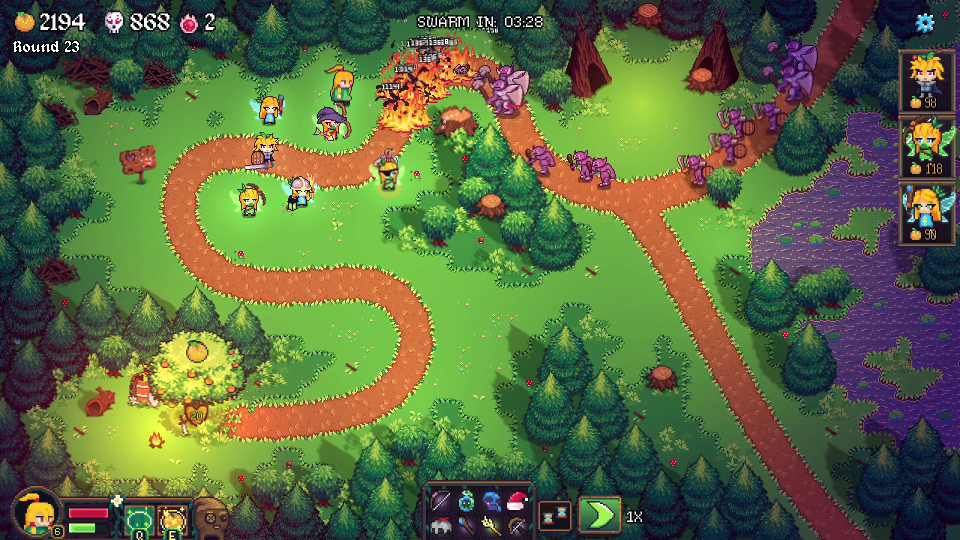
key(space)
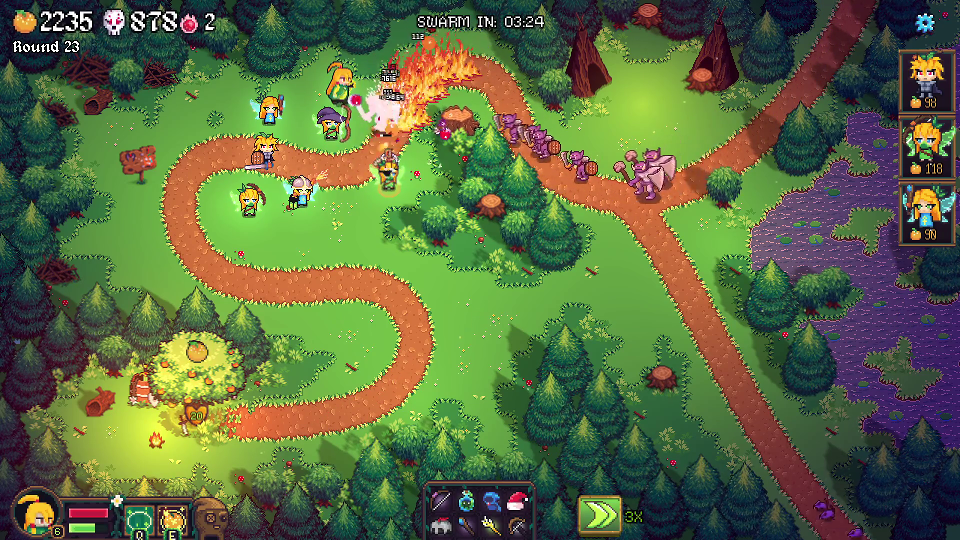
key(space)
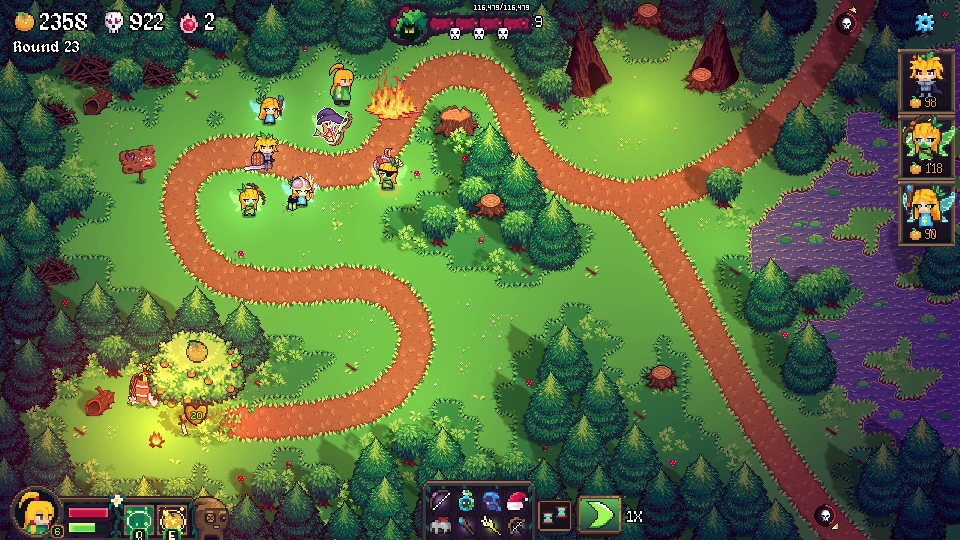
key(f)
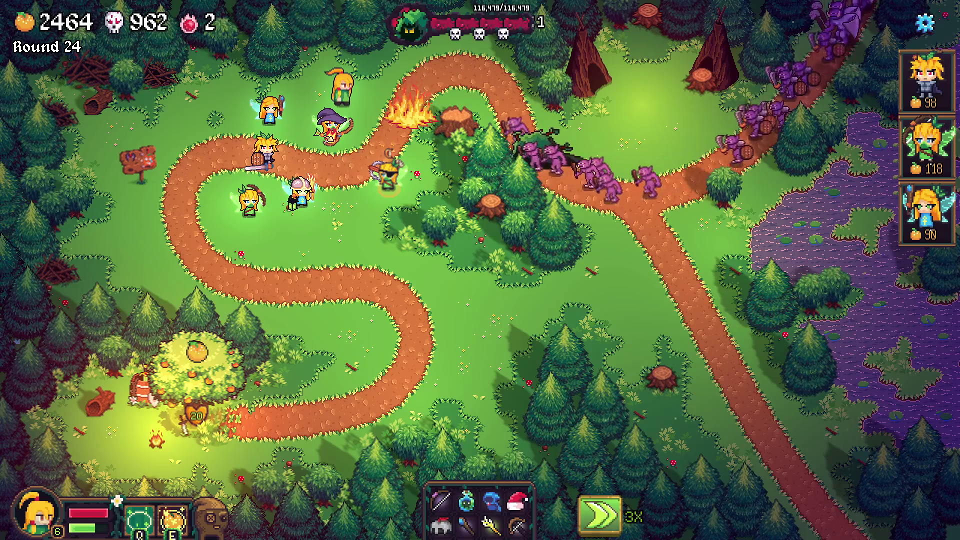
Drop to 1X speed, play until the game reverts to round 23, then pause on Options
key(space)
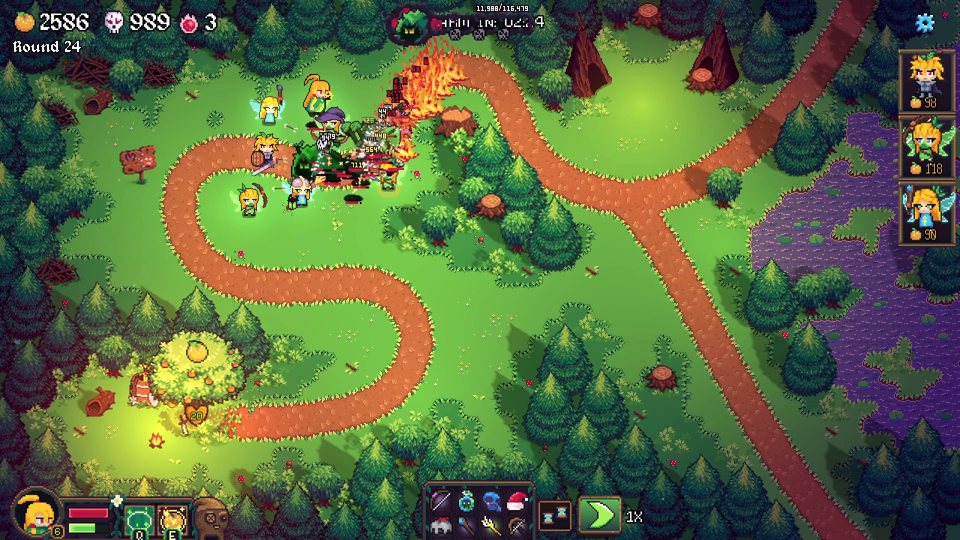
key(Escape)
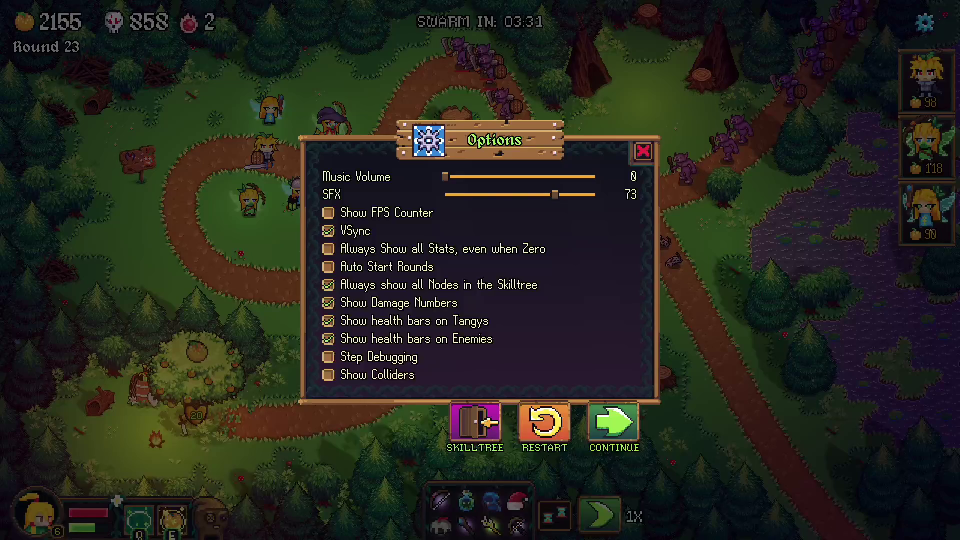
Resume play, sell the bow, staff and rocket items, and give the green potion to the witch
click(615, 424)
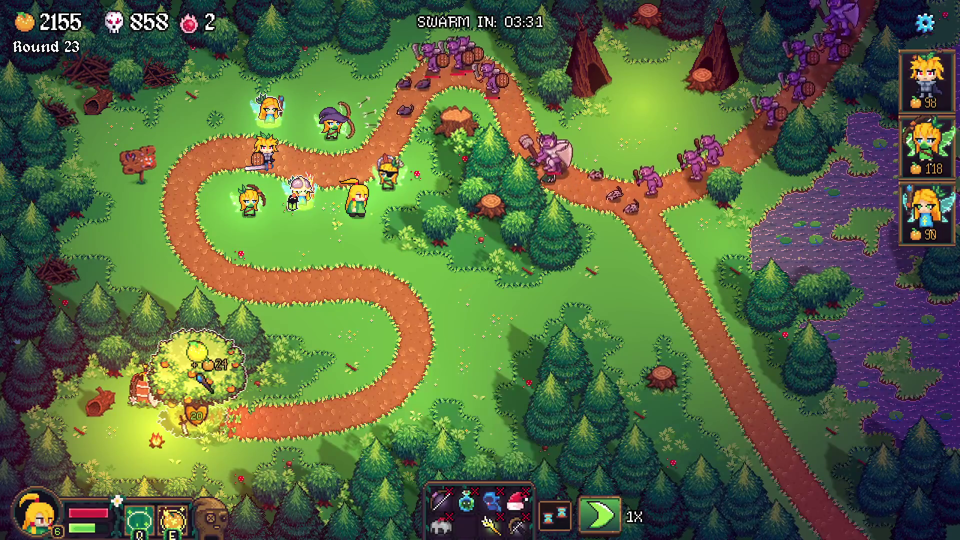
key(Escape)
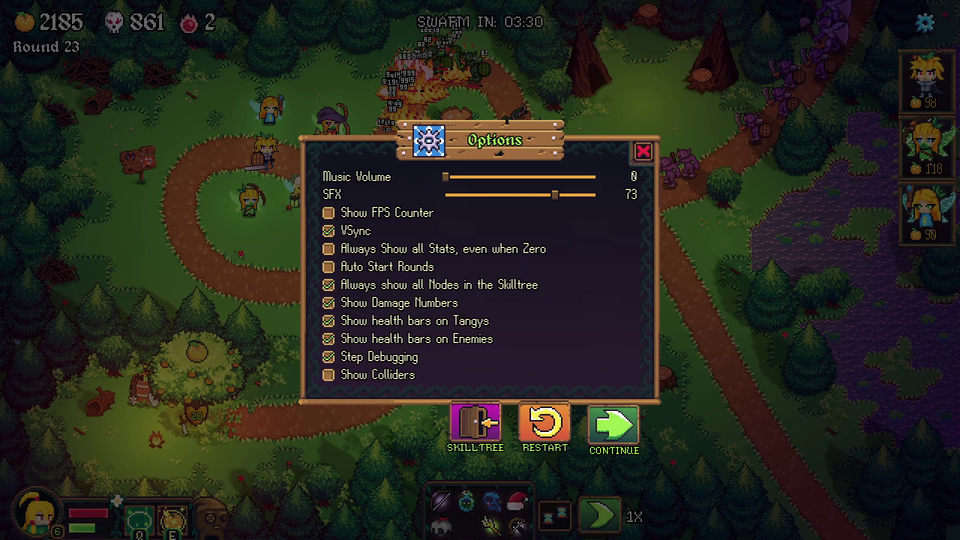
click(614, 424)
click(440, 500)
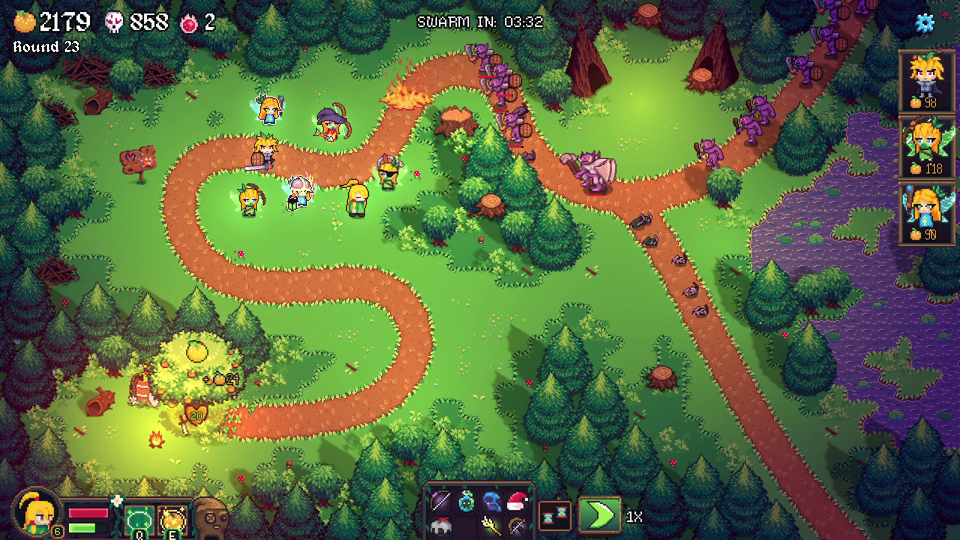
click(465, 525)
drag(466, 500, 327, 128)
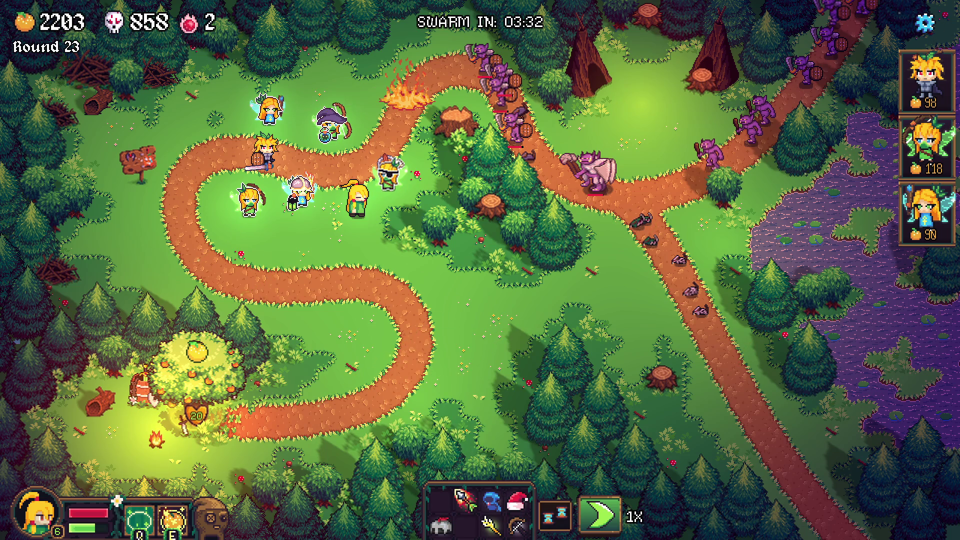
click(465, 500)
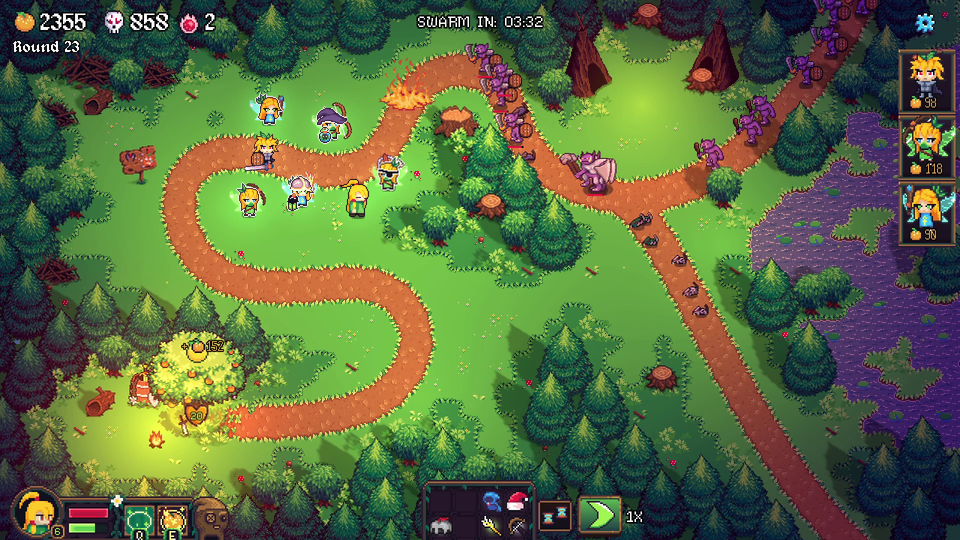
Turn off Step Debugging in Options, play round 24 at 3X speed, then pause
key(Escape)
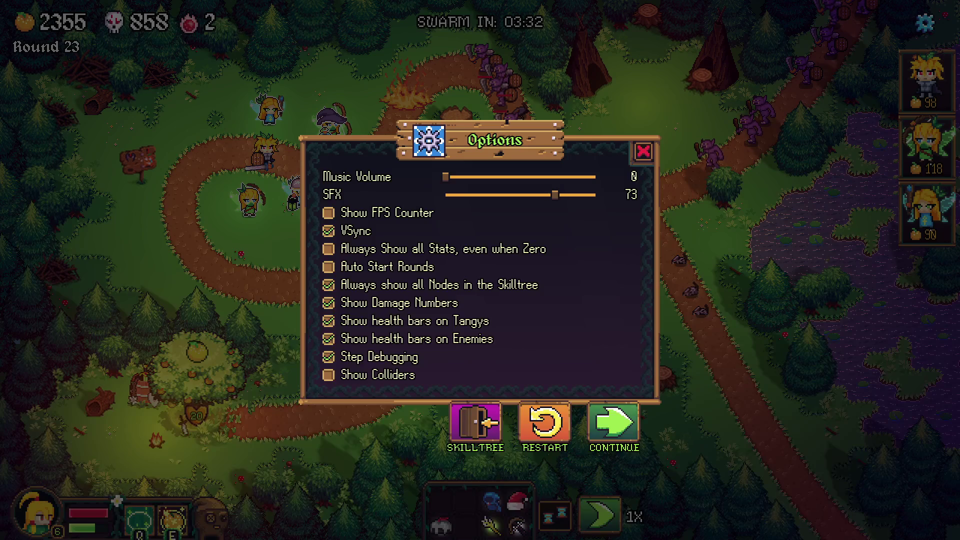
click(329, 357)
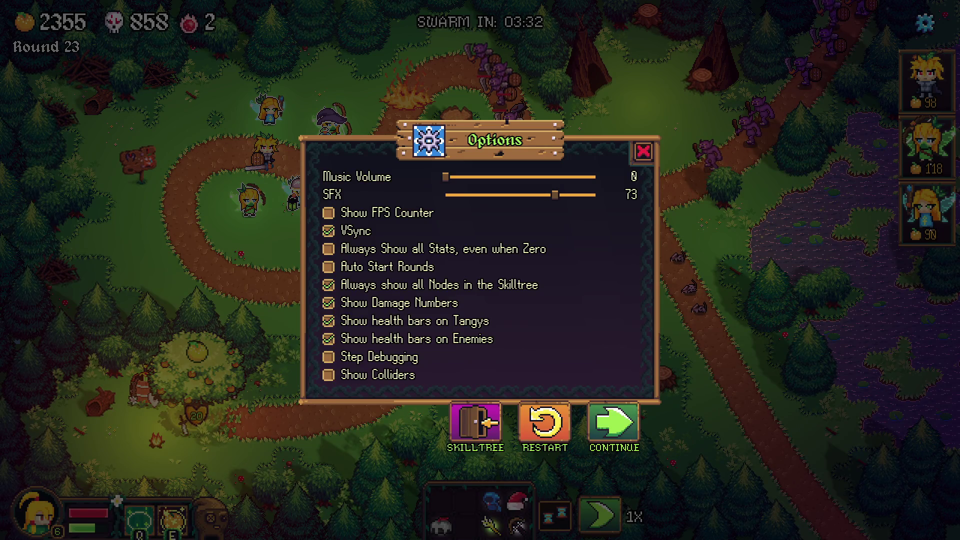
key(Escape)
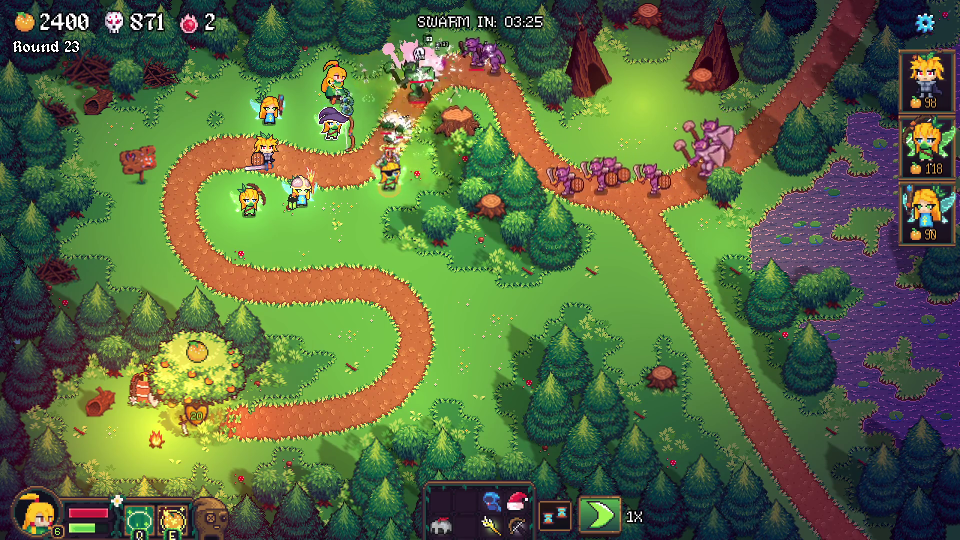
key(space)
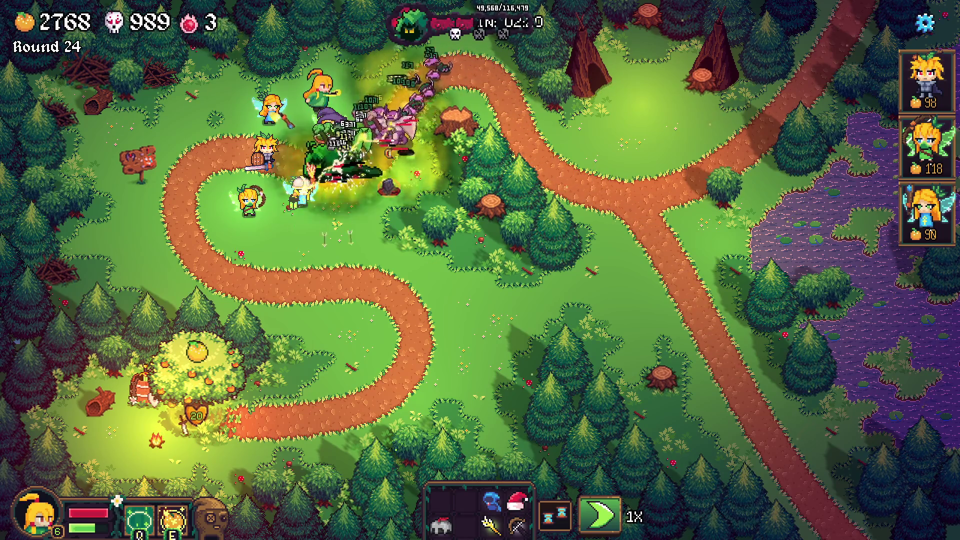
key(Escape)
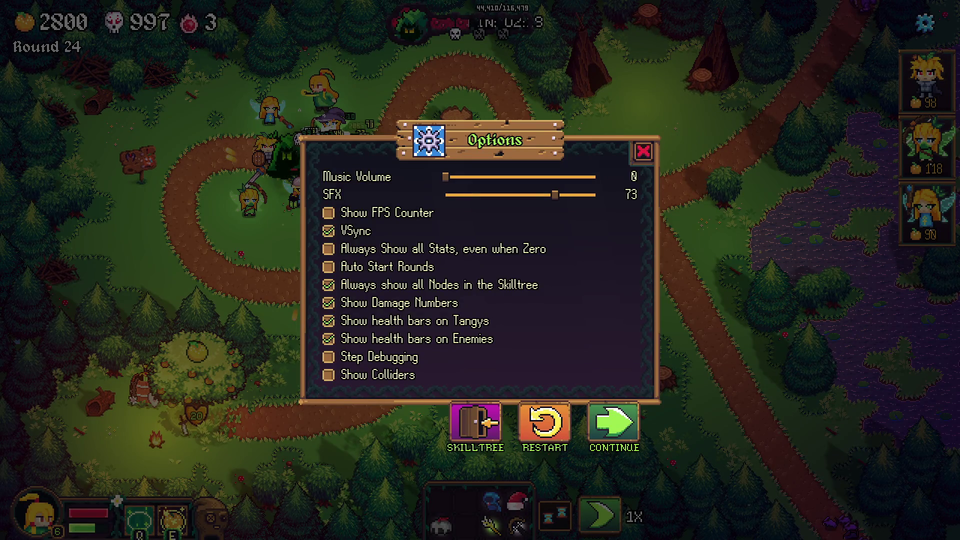
Change the SWARM INCOMING text x position to UI_SPACE.x/2 - 200 and check it in-game
key(alt+Tab)
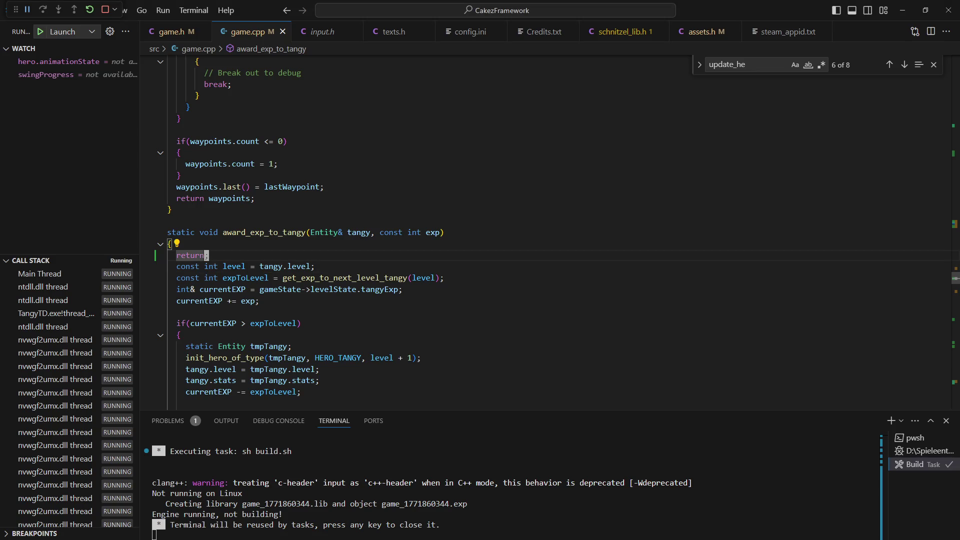
scroll(545, 232, down, 5)
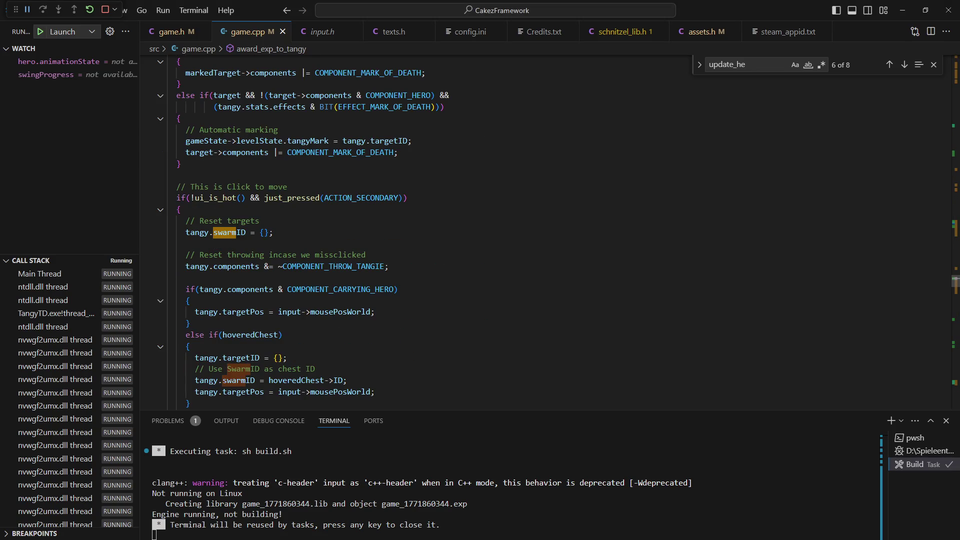
key(alt+Left)
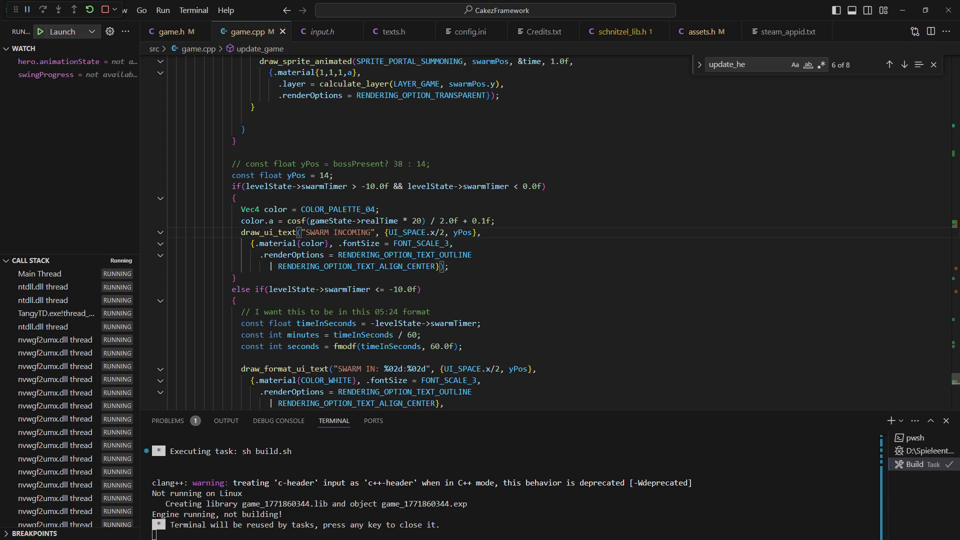
click(309, 221)
key(Down)
key(ctrl+Right)
key(ctrl+Right)
key(ctrl+Right)
key(Right)
text(- 100)
key(alt+Tab)
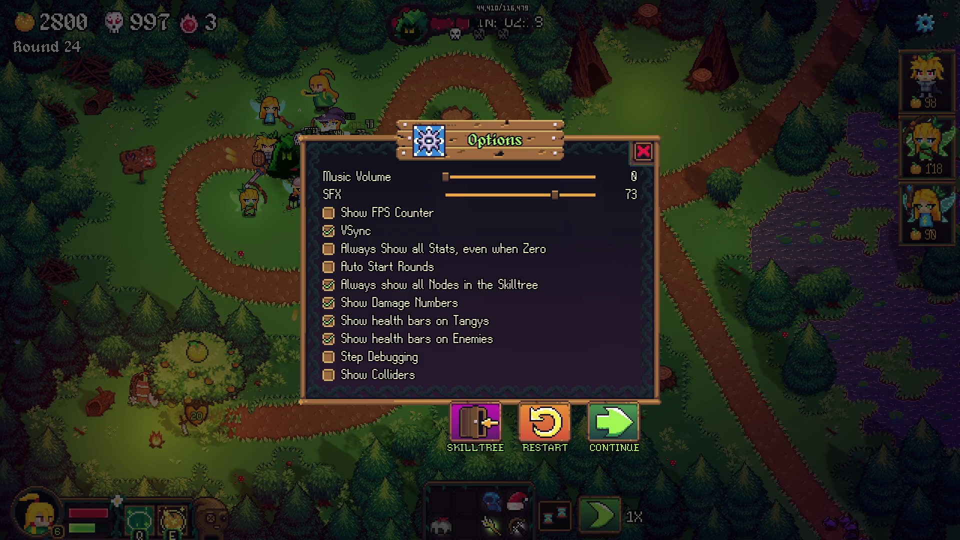
key(alt+Tab)
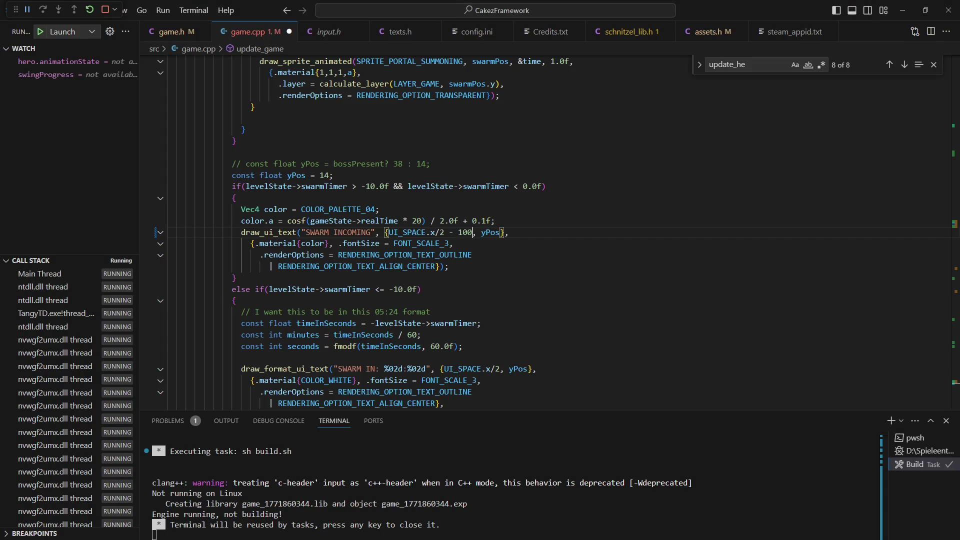
key(BackSpace)
key(BackSpace)
key(BackSpace)
text(200)
key(alt+Tab)
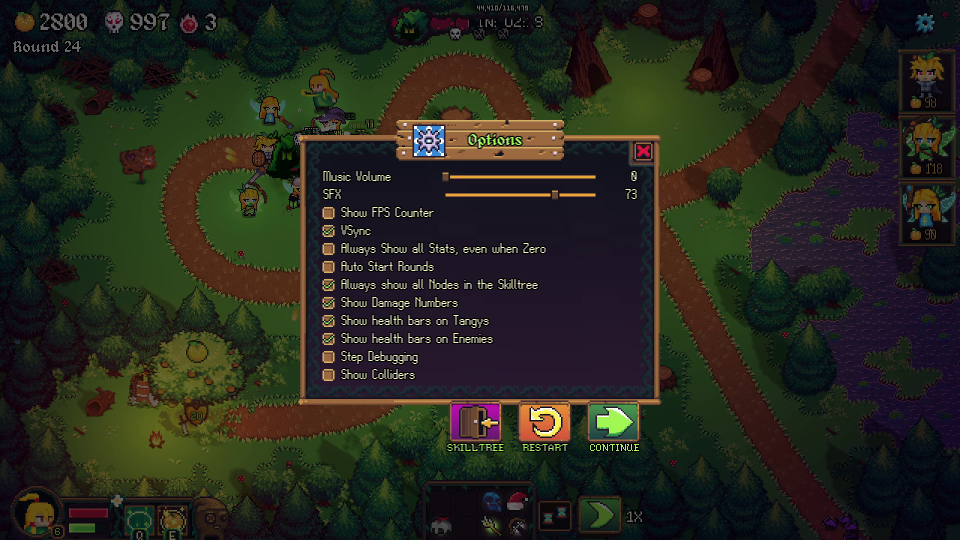
key(alt+Tab)
Give the SWARM IN countdown the same - 200 offset, save to rebuild, and check the game
click(469, 232)
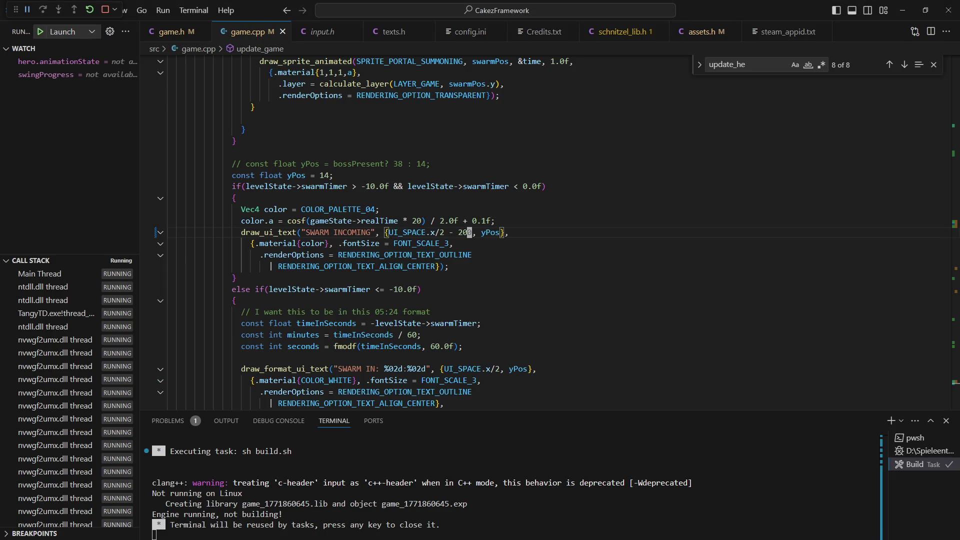
key(shift+Left)
key(Down)
key(Down)
key(Down)
key(ctrl+Right)
key(ctrl+Right)
key(ctrl+Right)
text(- 200)
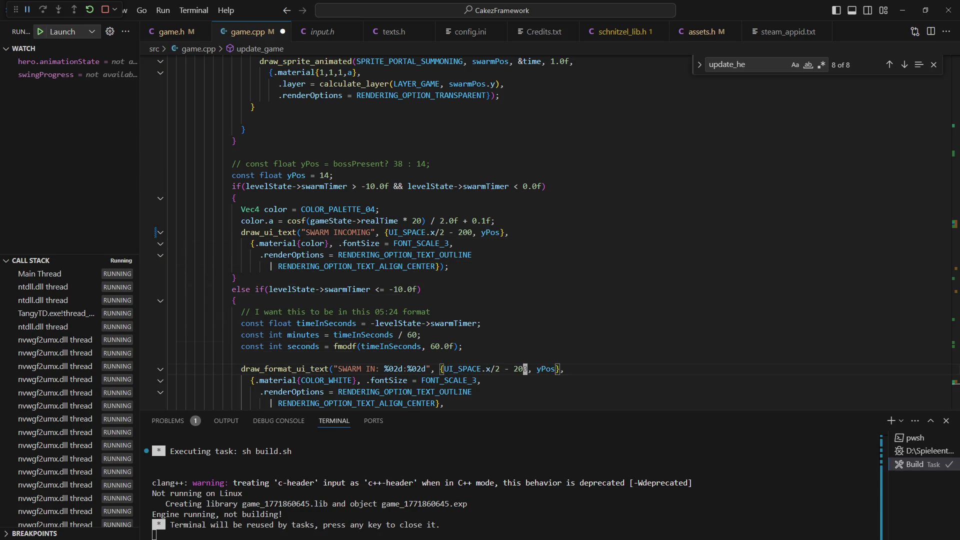
key(ctrl+s)
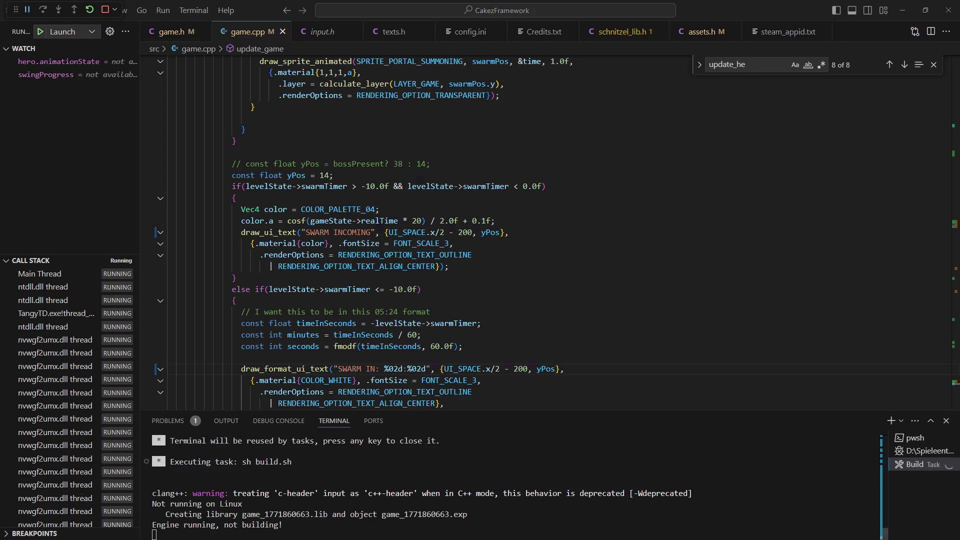
key(alt+Tab)
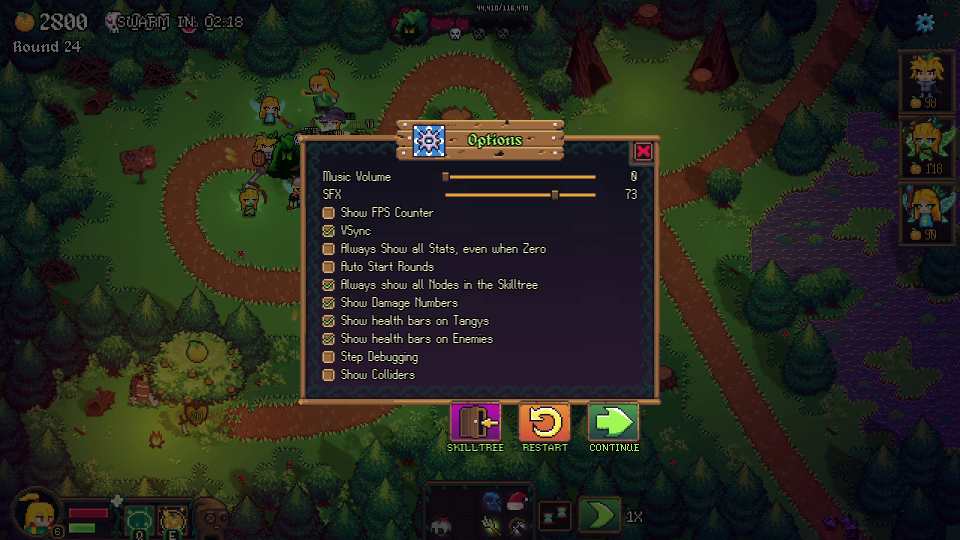
key(alt+Tab)
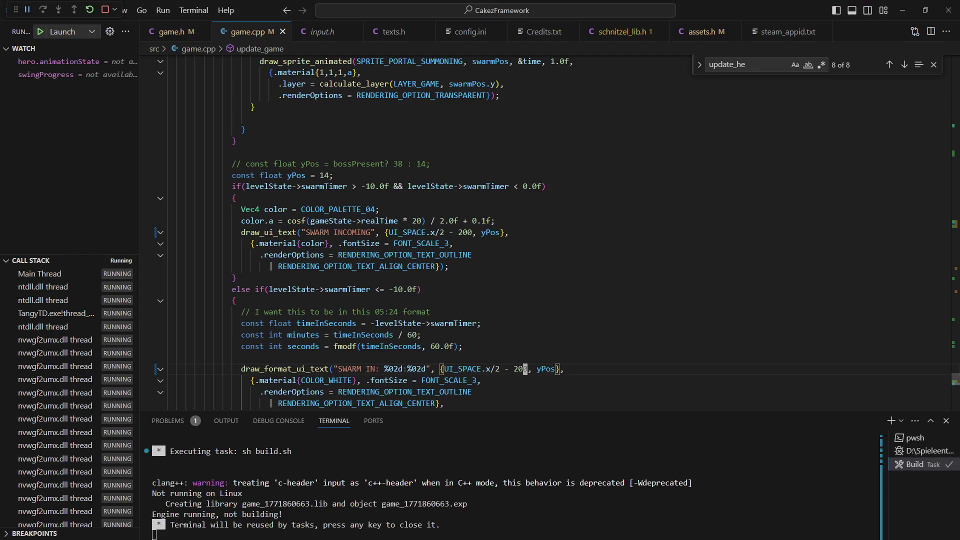
Start a const Vec2 swarmTextPos definition on a new line above the if
key(Up)
key(Up)
key(Up)
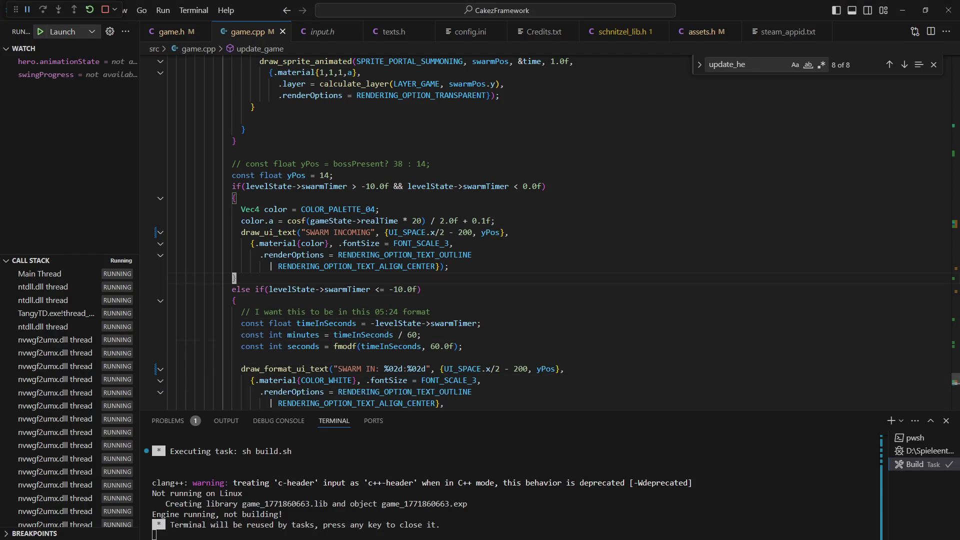
key(Up)
key(Return)
key(Up)
key(Up)
key(Return)
text(const Vewc2)
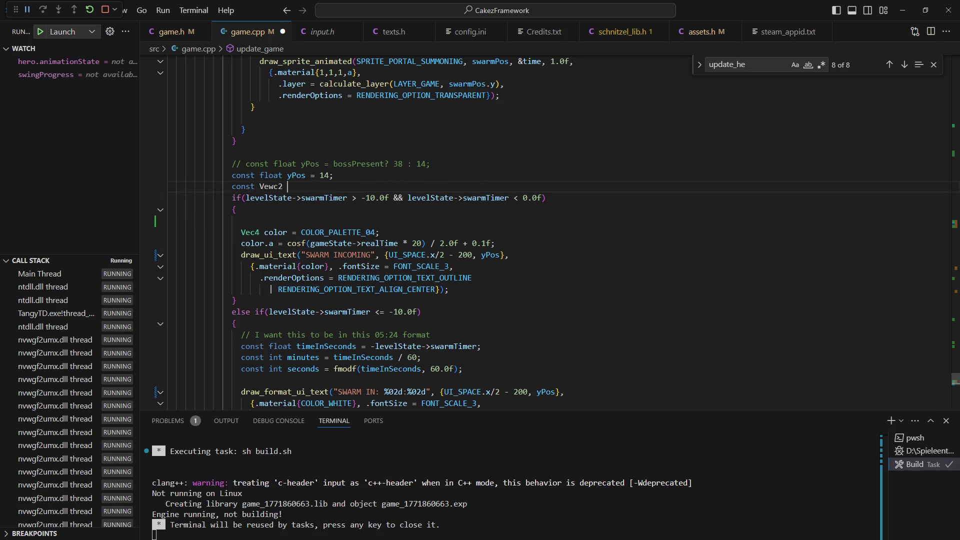
text( V)
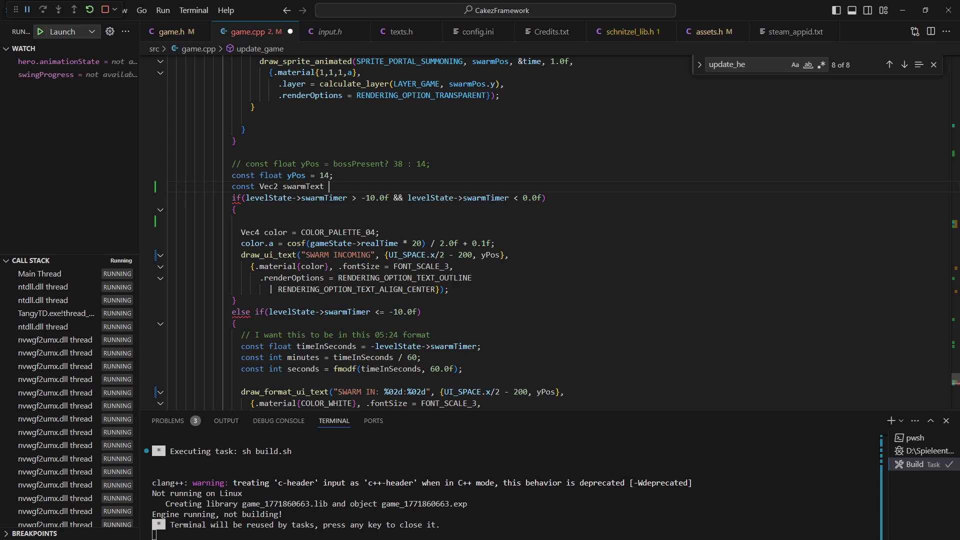
Move the SWARM INCOMING position argument into the swarmTextPos definition, ending it with a semicolon
key(Down)
key(Down)
key(Down)
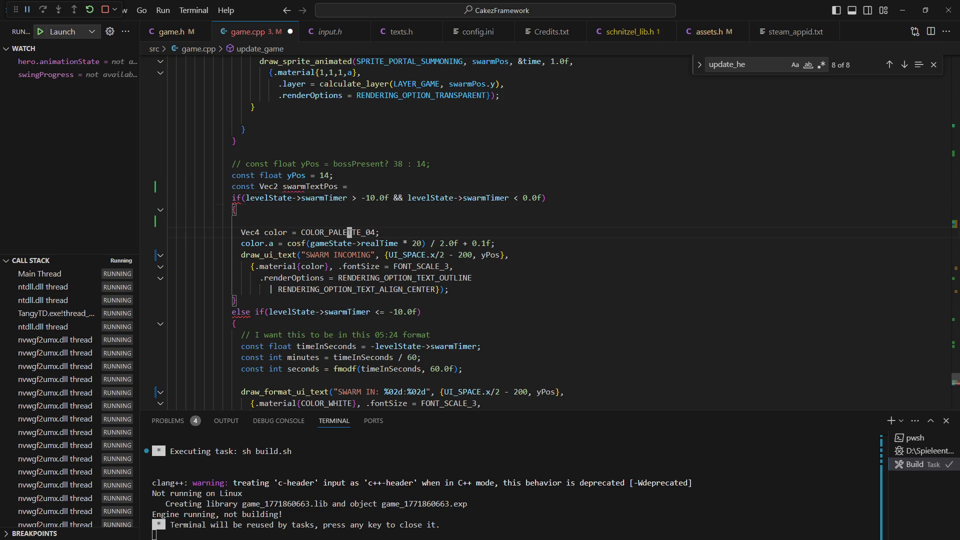
key(Right)
key(Right)
key(Up)
key(Right)
key(Right)
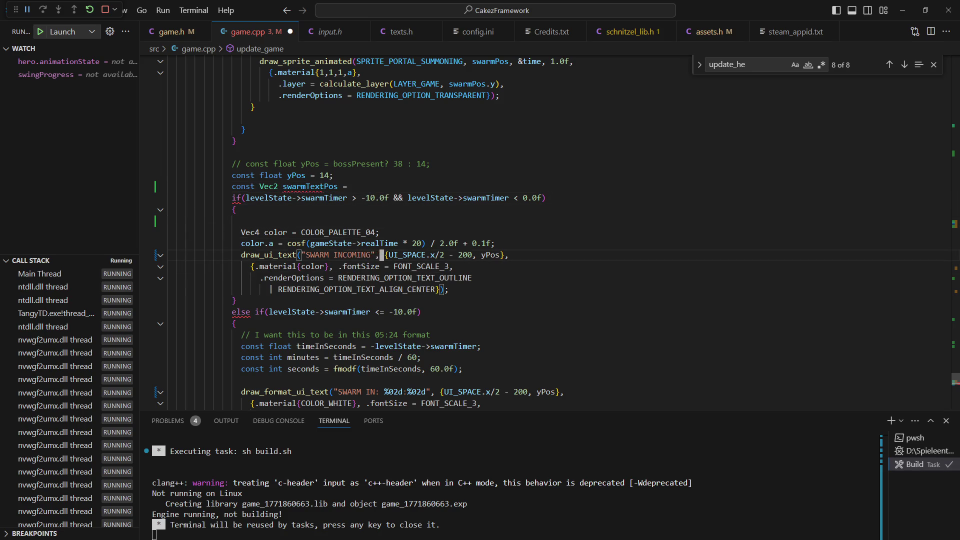
key(shift+v)
key(Escape)
key(l)
key(l)
key(l)
key(v)
key(dollar)
key(h)
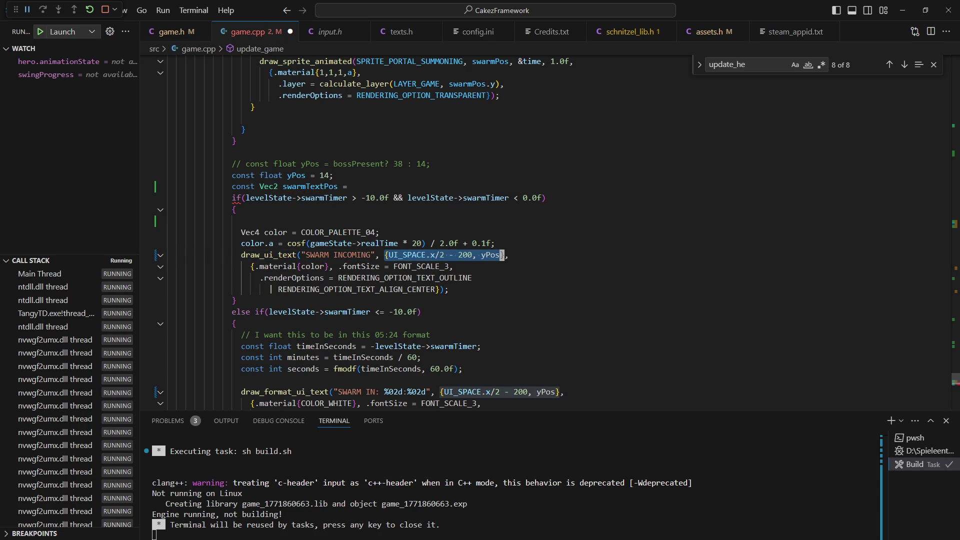
key(d)
key(k)
key(k)
key(k)
text(p)
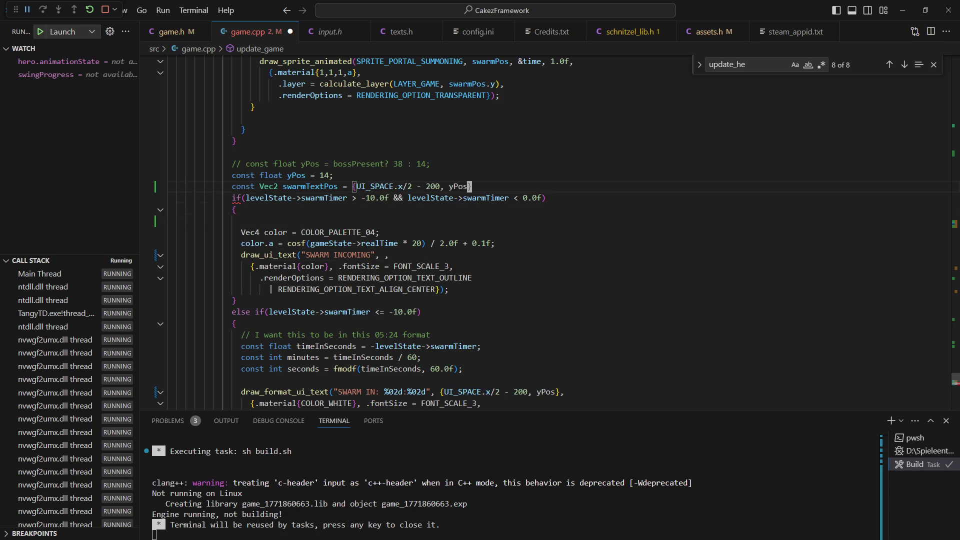
text(a;)
key(Escape)
Use swarmTextPos in both swarm draw calls, save, and change its offset from 200 to 120
key(j)
key(j)
key(j)
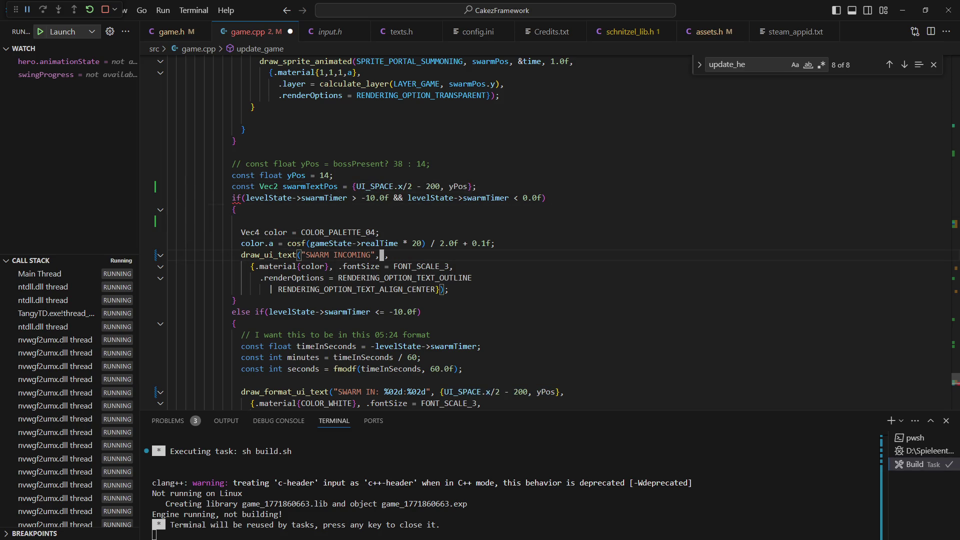
key(Tab)
text(swarmTEx)
key(BackSpace)
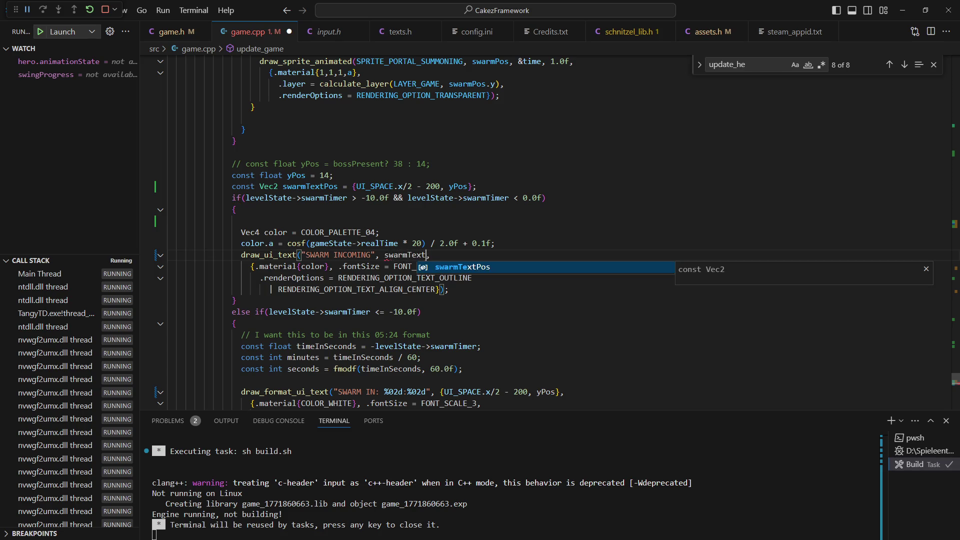
key(Tab)
key(Escape)
key(j)
key(j)
key(j)
key(j)
key(j)
key(j)
key(f)
key(braceright)
key(a)
key(BackSpace)
key(BackSpace)
key(BackSpace)
key(BackSpace)
key(BackSpace)
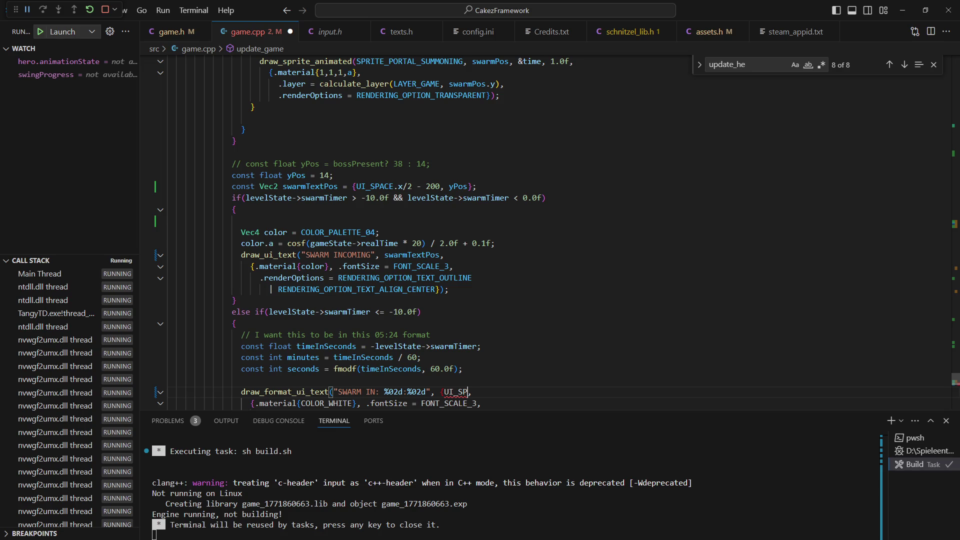
key(BackSpace)
key(BackSpace)
key(BackSpace)
text(swarmTextPos)
key(Escape)
key(BackSpace)
key(Escape)
key(ctrl+s)
key(k)
key(k)
key(k)
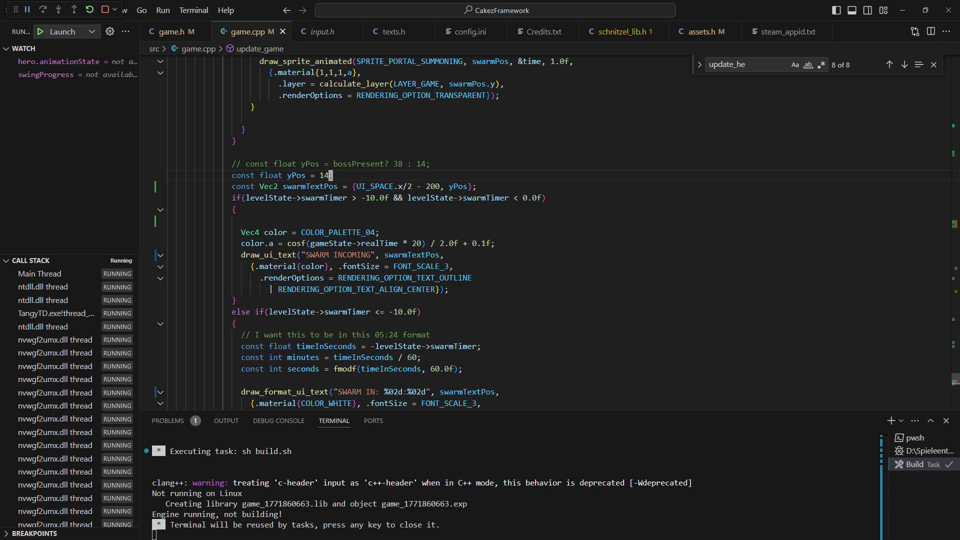
click(438, 186)
text(ciw1)
text(20)
Save to rebuild with the 120 offset, then switch to the game and resume play
key(ctrl+s)
key(Escape)
key(alt+Tab)
key(Escape)
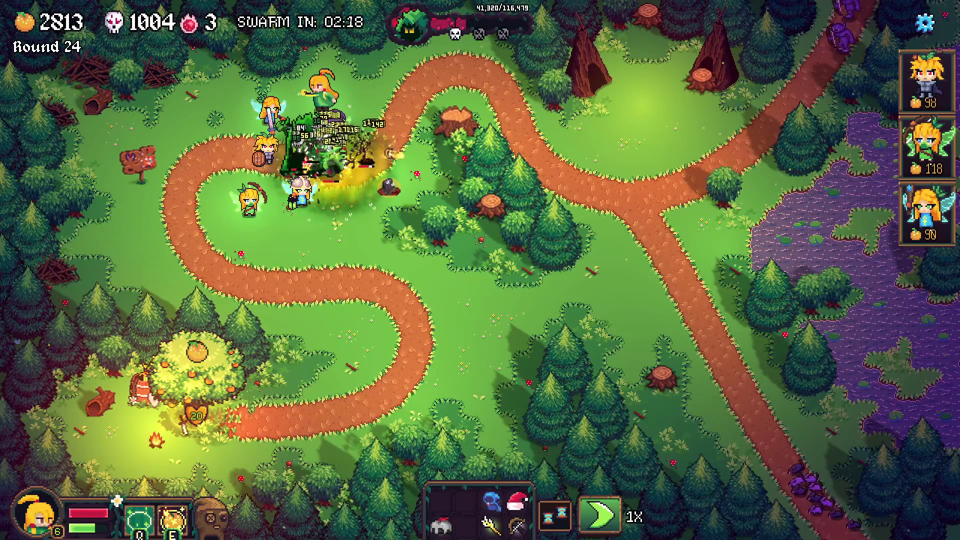
Move the hero up against the goblins, toggle 3X speed, and cast the shielding ability
key(w)
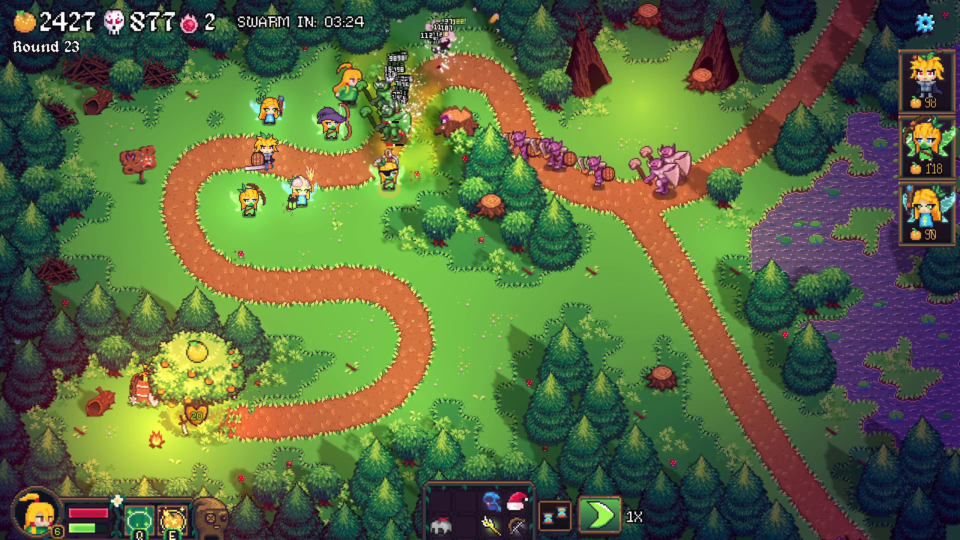
key(f)
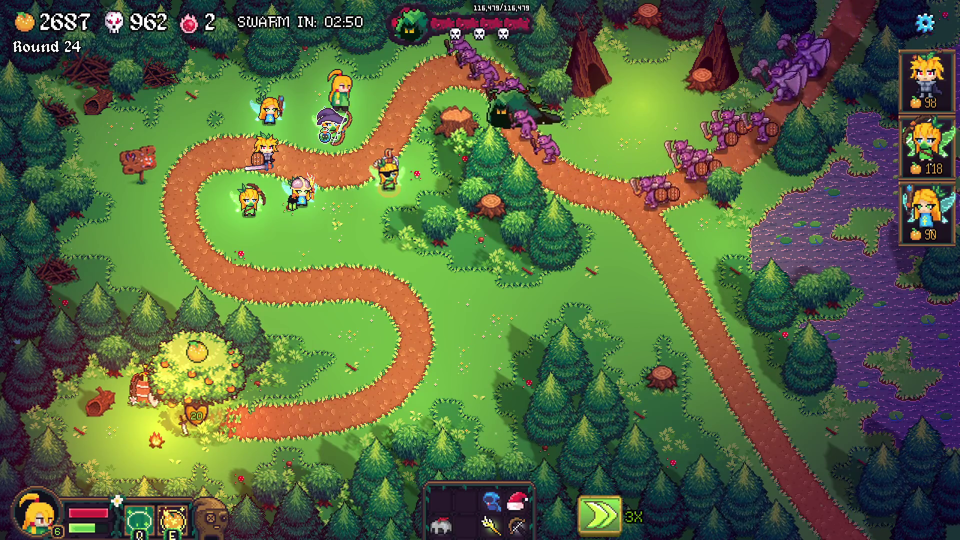
key(space)
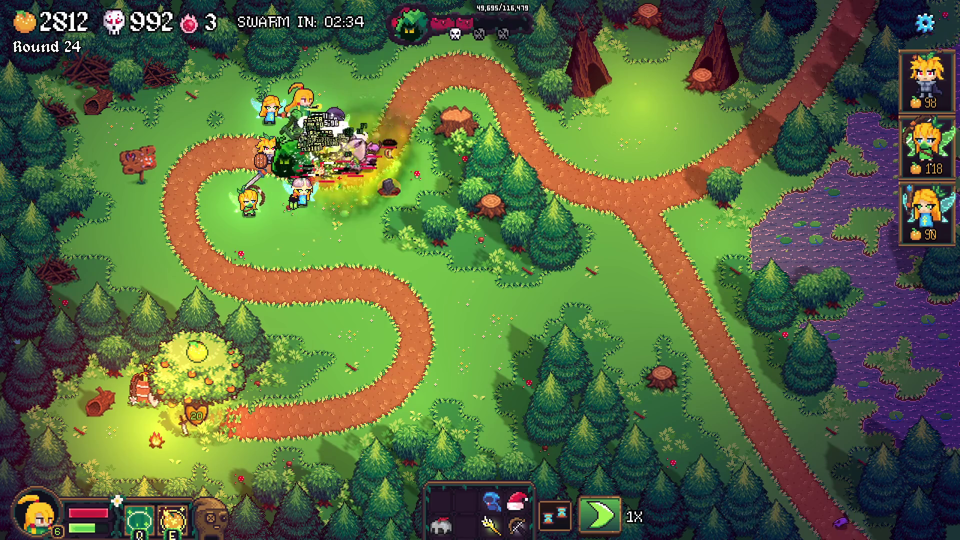
key(q)
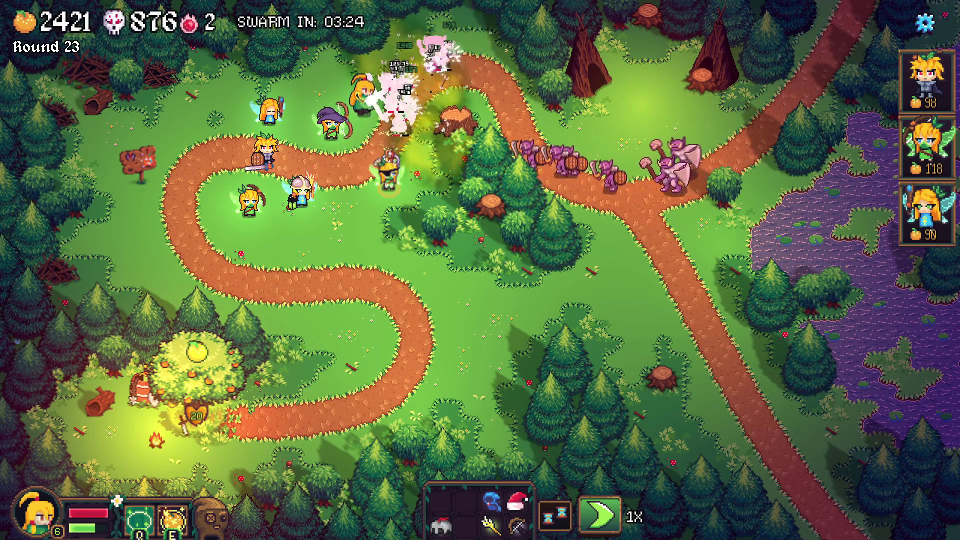
Switch to 3X and back to 1X speed, then fire the hero's E ability at the wave
key(space)
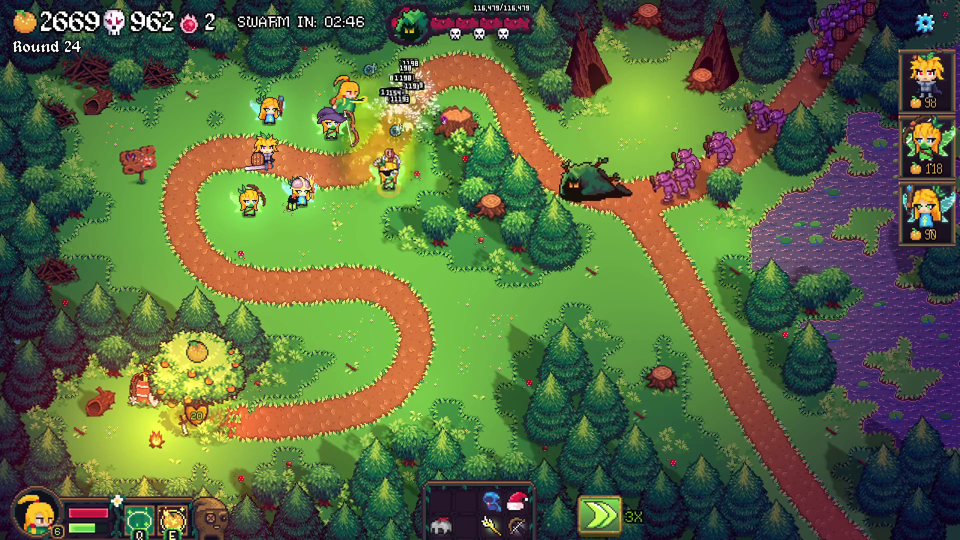
key(space)
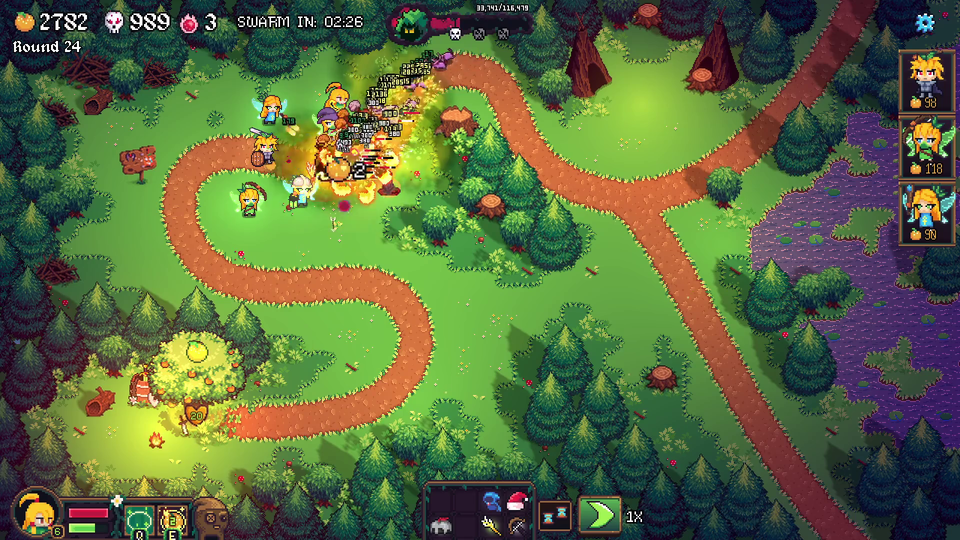
key(e)
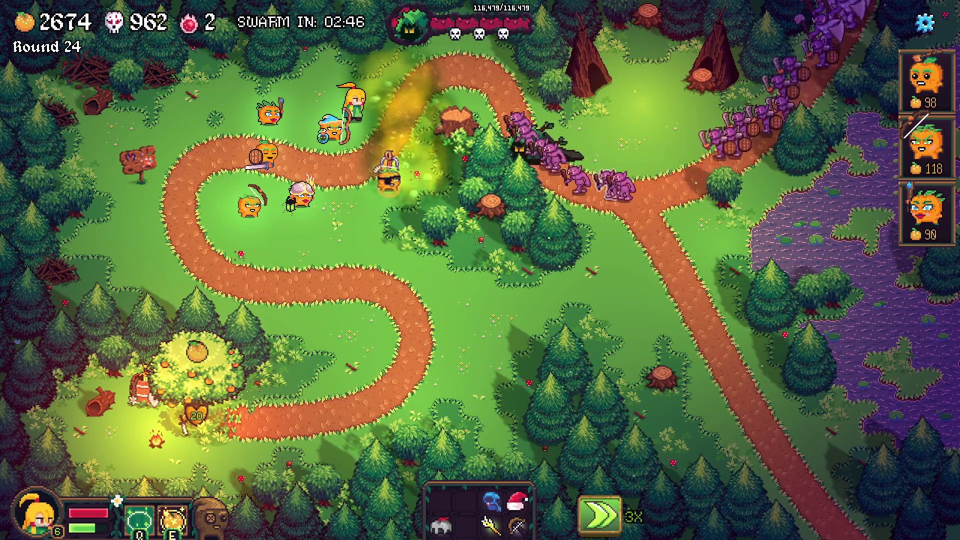
Return to normal speed and cast the hero's fireball (E) on the advancing chibis
key(f)
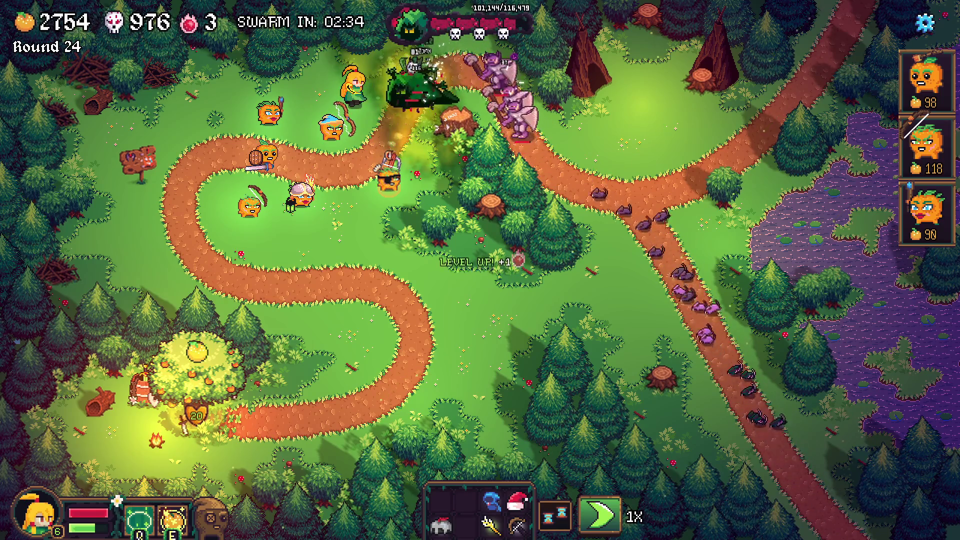
key(e)
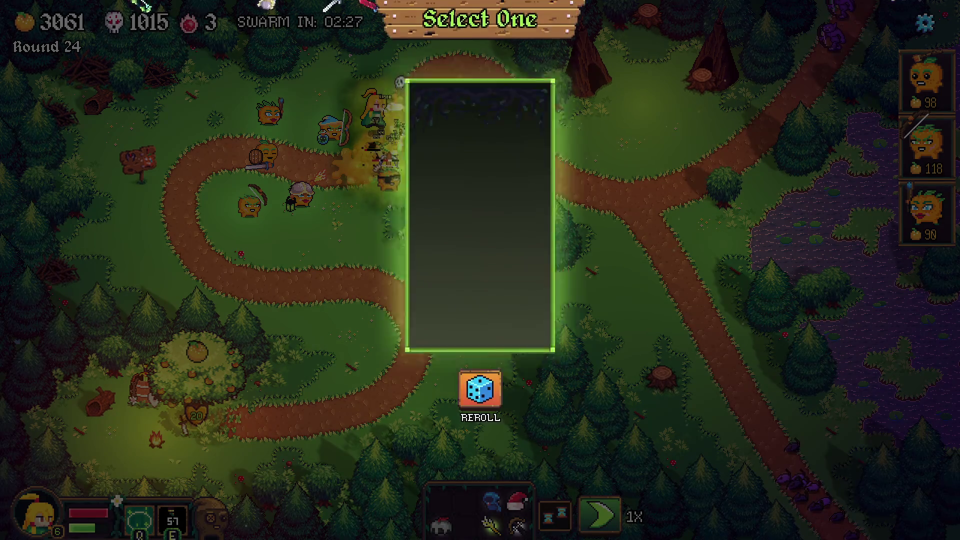
Choose the Steel Crossbow card from the reward choice
click(720, 250)
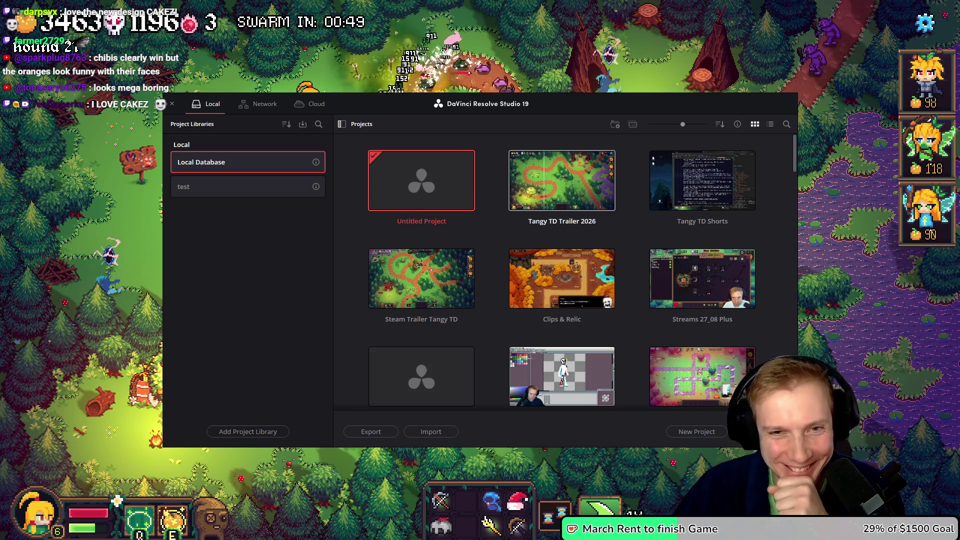
Load the Tangy TD Trailer 2026 project from its Project Manager thumbnail
double_click(546, 180)
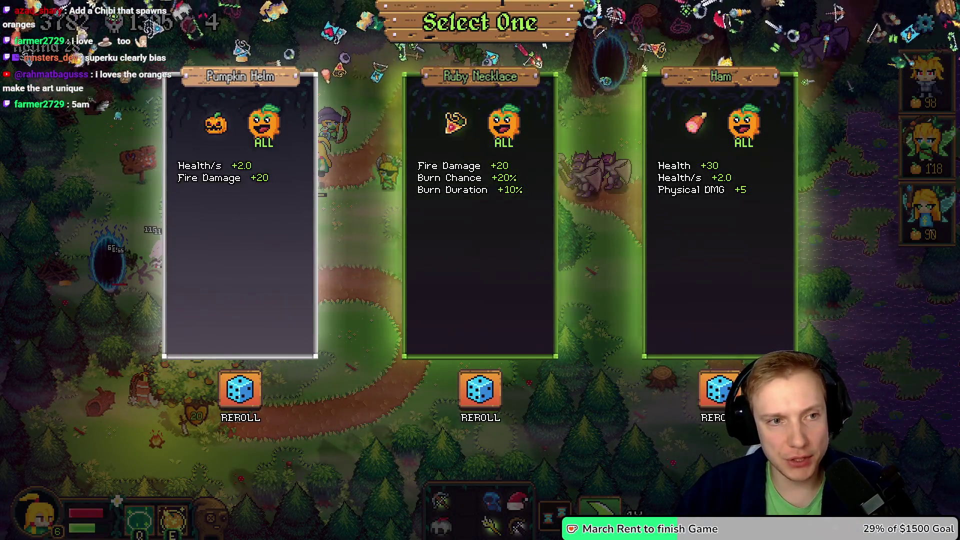
Take the Pumpkin Helm and Wizard Hat rewards and deploy a new hero
key(Return)
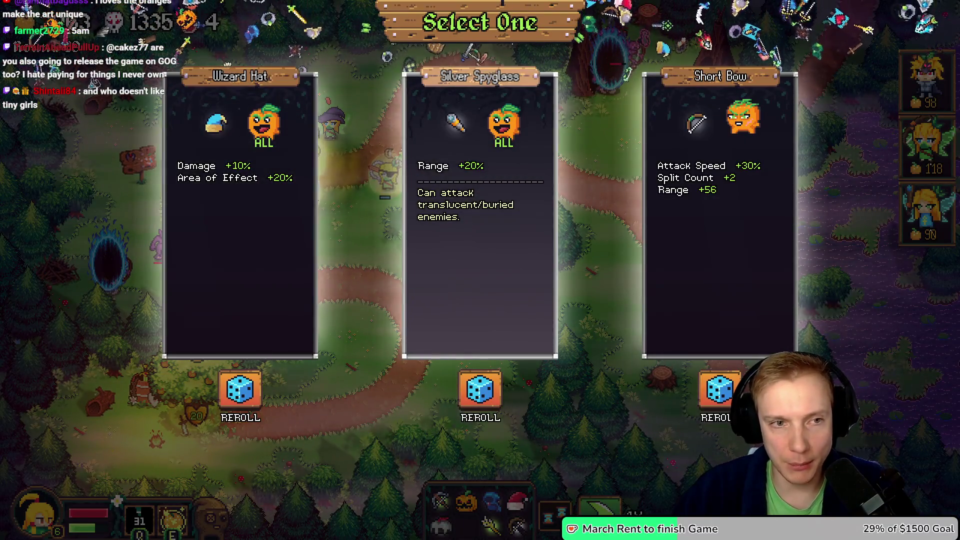
key(1)
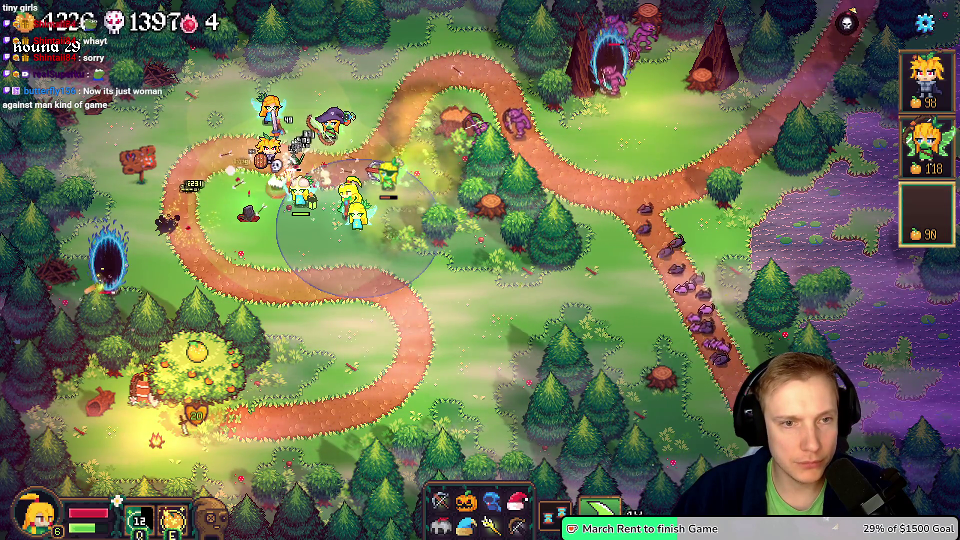
key(u)
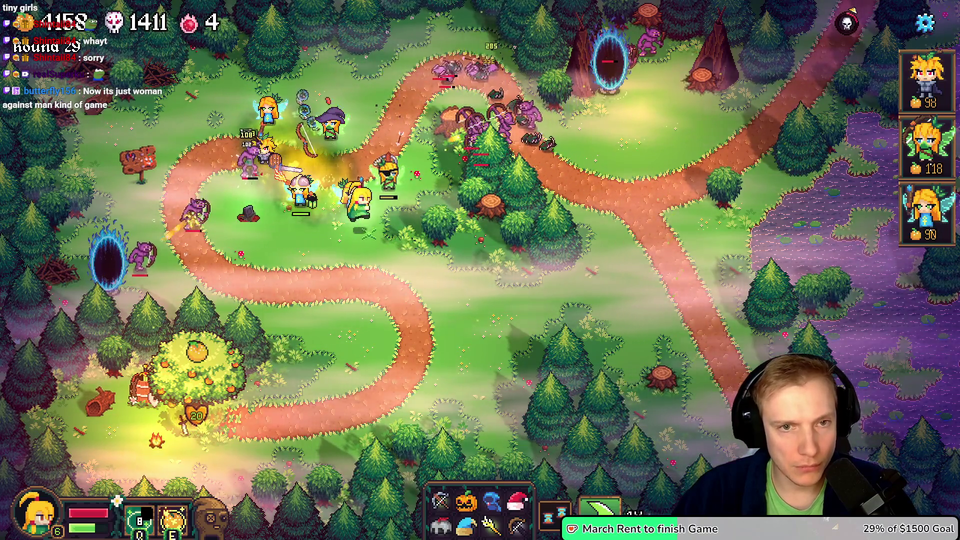
Inspect two towers' stats and targeting, then pause the game
click(369, 213)
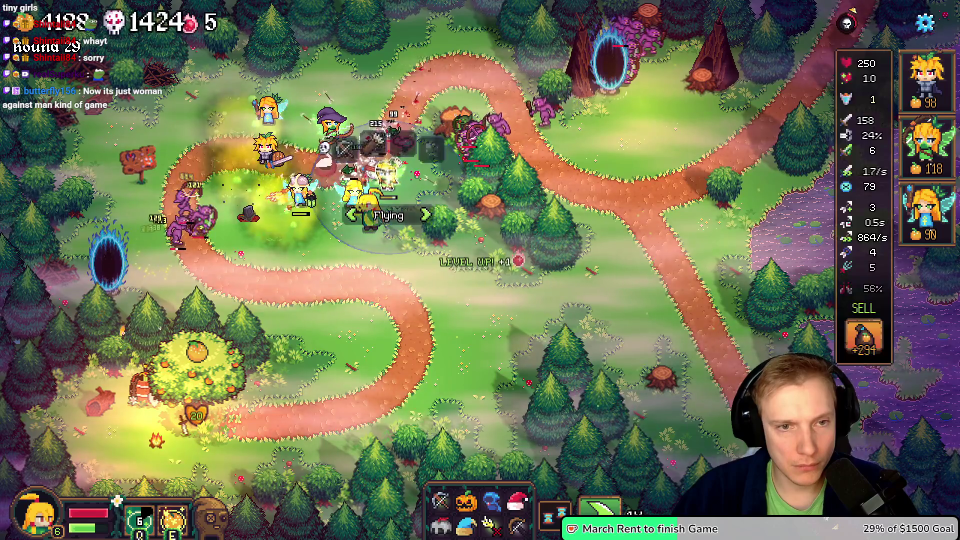
click(350, 198)
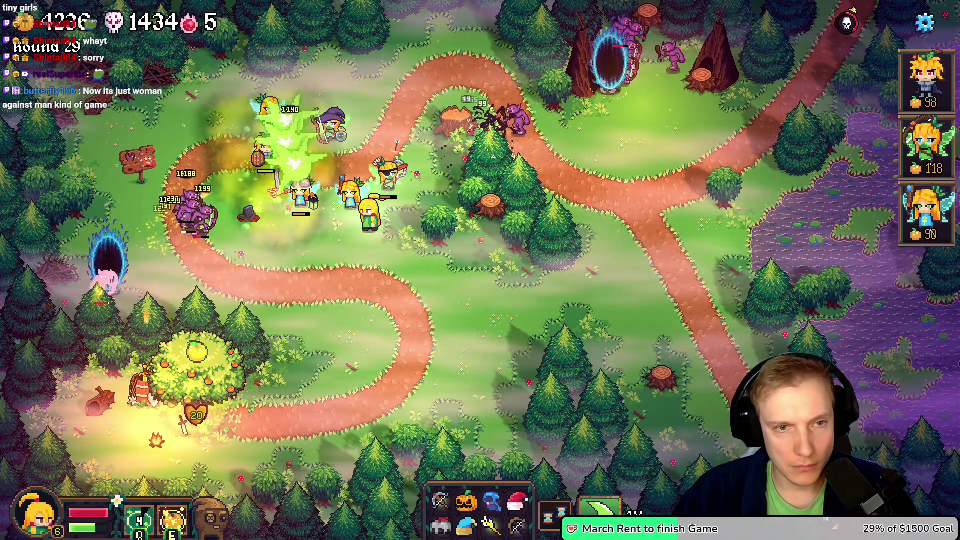
key(Escape)
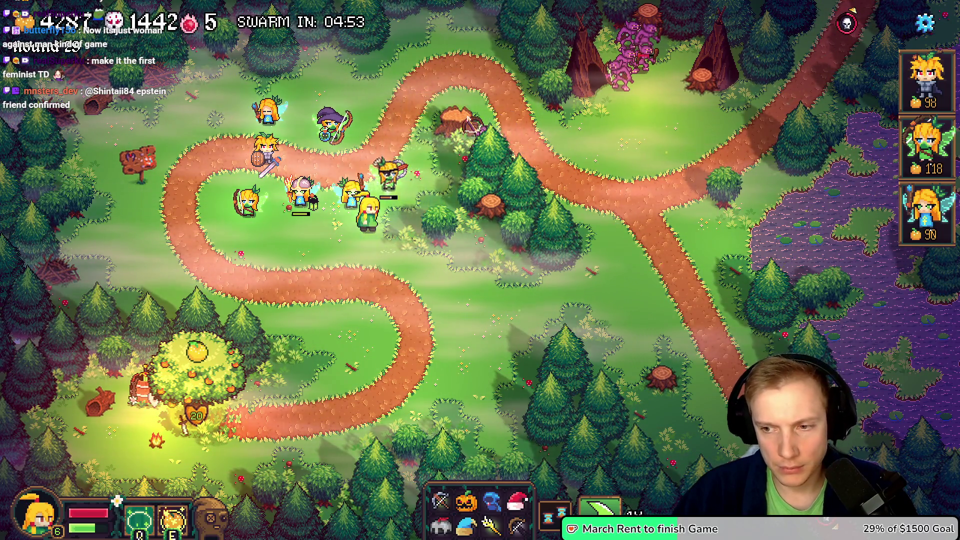
key(Escape)
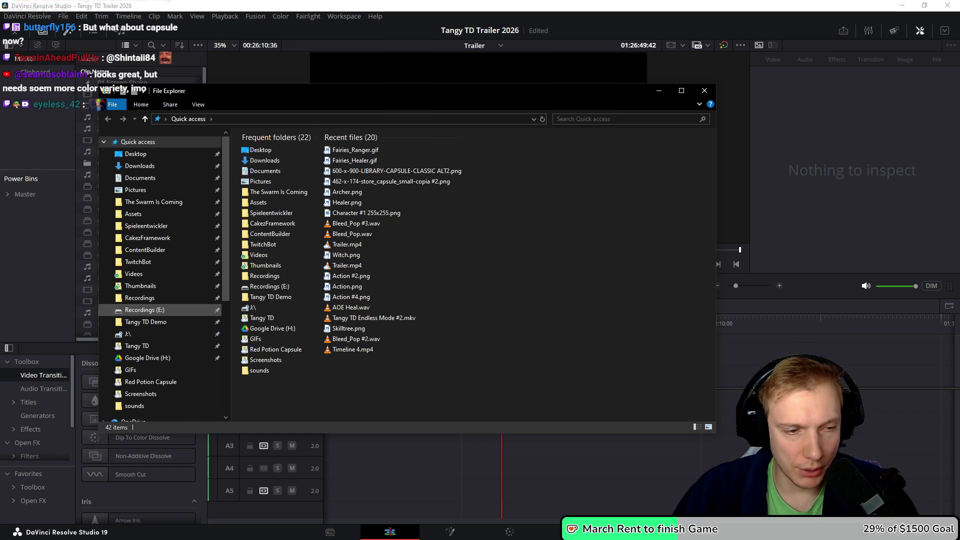
Open Recordings (E:) and select the 02_23_26 16_27.mkv recording
click(145, 310)
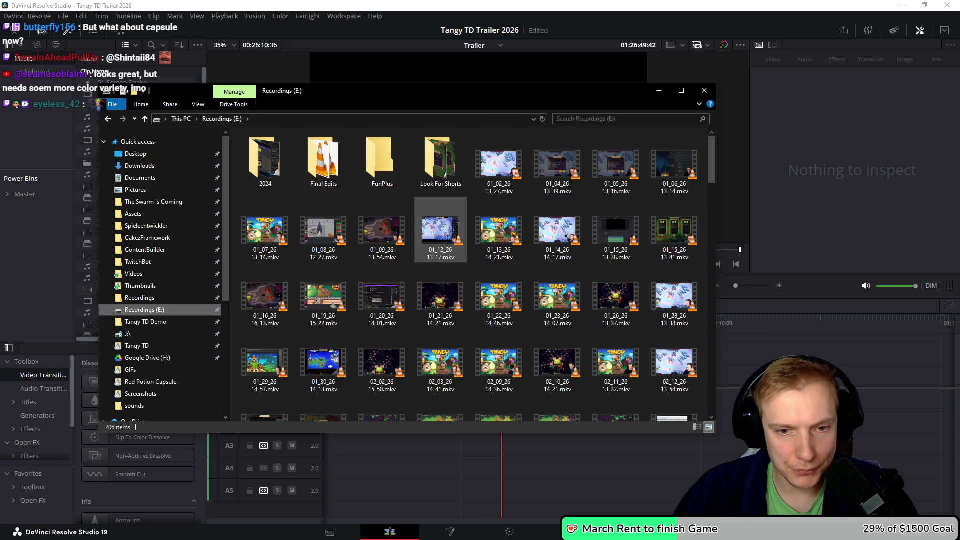
scroll(440, 230, down, 5)
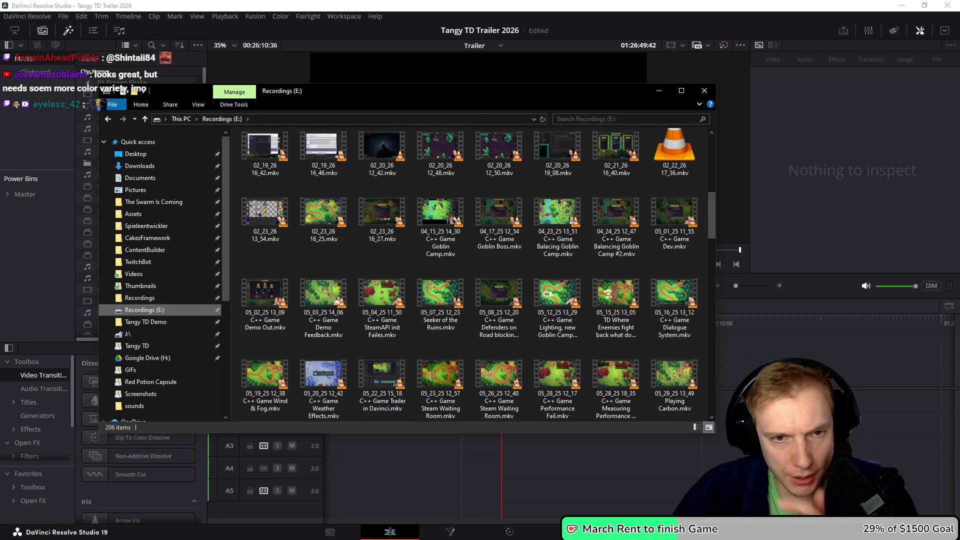
scroll(440, 295, up, 6)
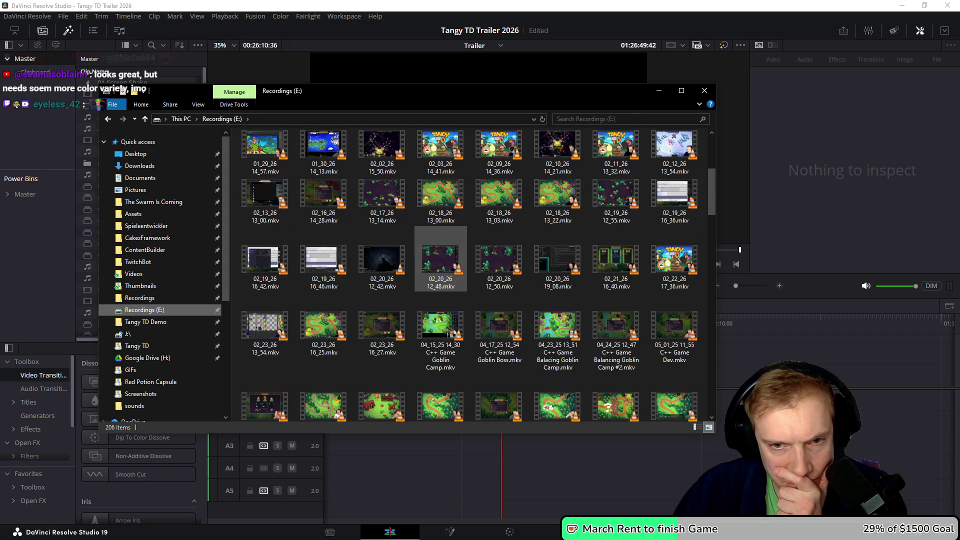
scroll(323, 317, down, 3)
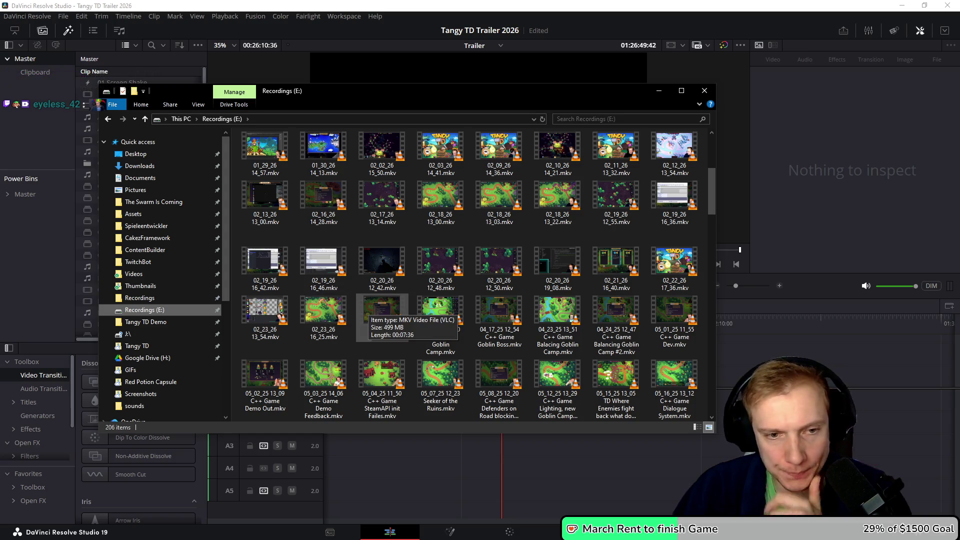
click(382, 312)
Rename the recording to a 'Tangy TD Oranges VS…' name, after which it leaves the listing
key(F2)
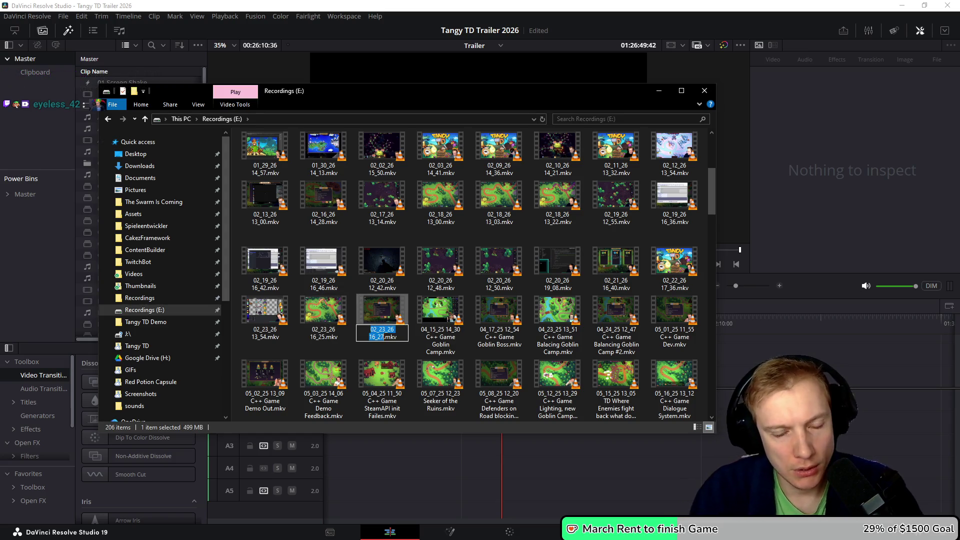
text(TA)
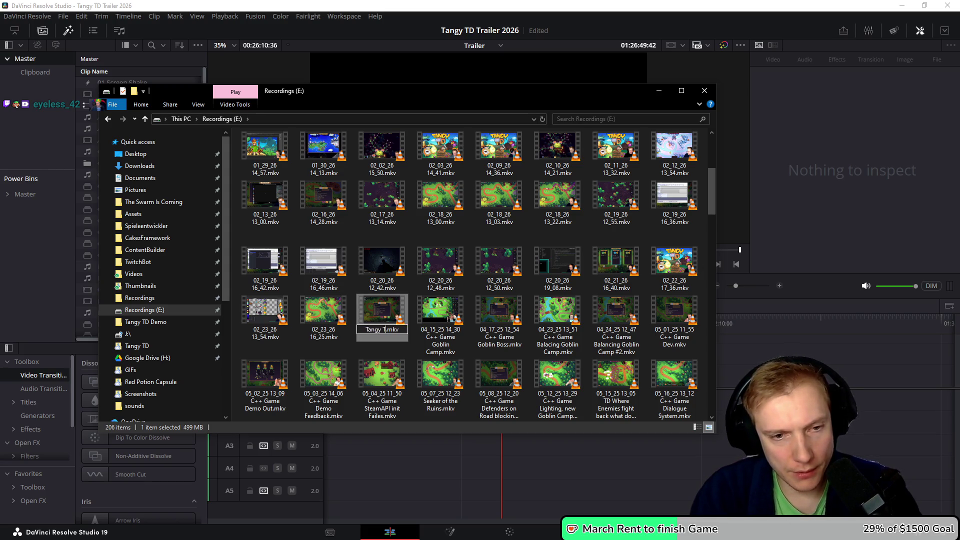
text(Oran)
text(Goblins)
key(Return)
key(Delete)
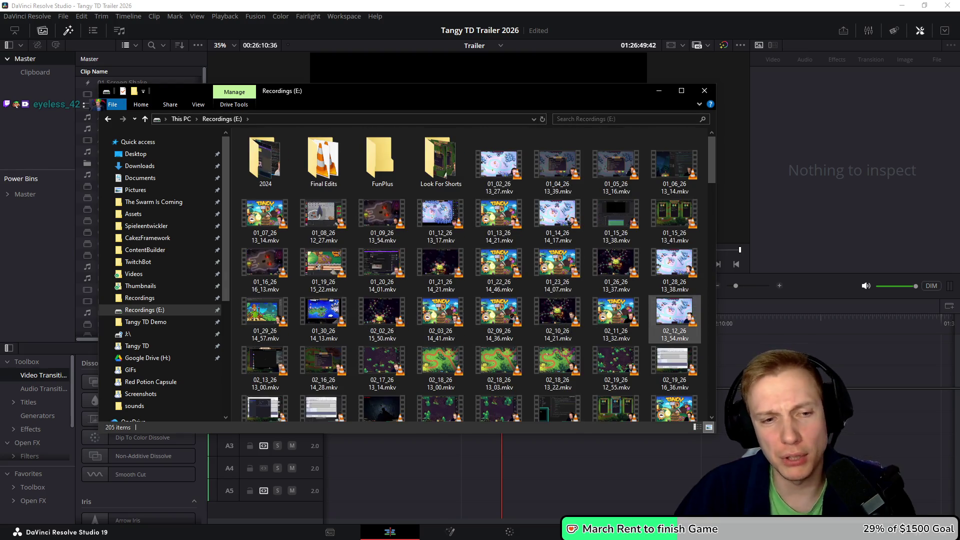
scroll(615, 300, down, 5)
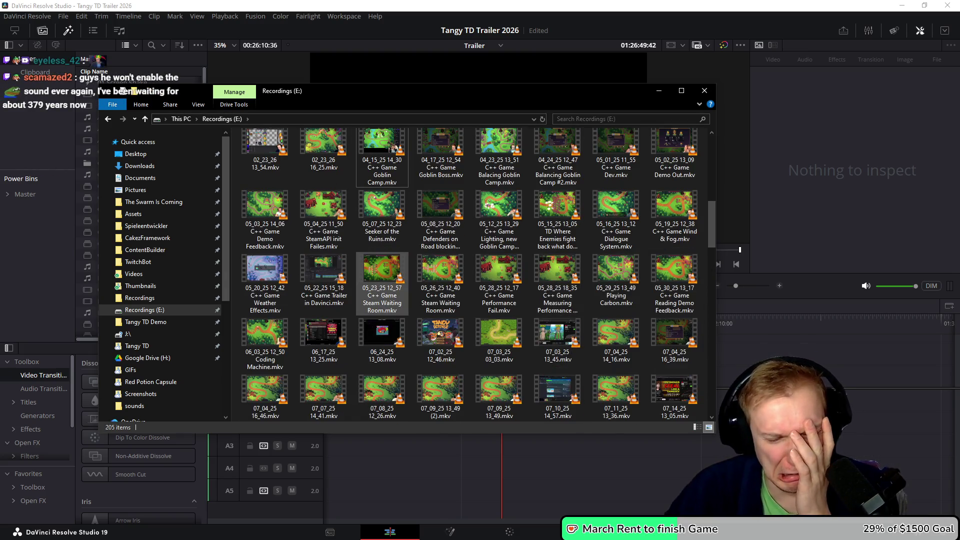
Scroll the Recordings (E:) grid for the renamed clip, then search the drive for 'tangy'
scroll(499, 258, up, 2)
scroll(499, 258, up, 3)
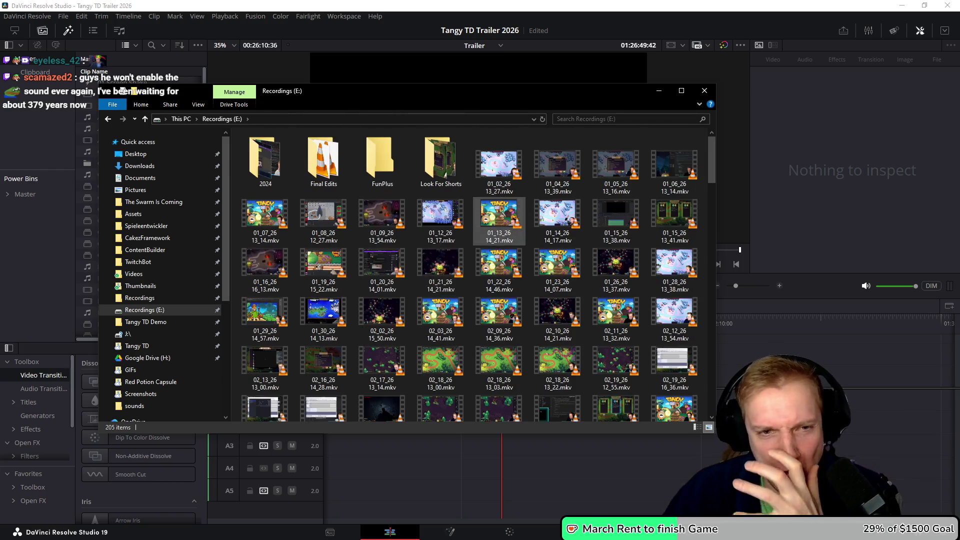
scroll(499, 258, down, 10)
scroll(499, 257, down, 5)
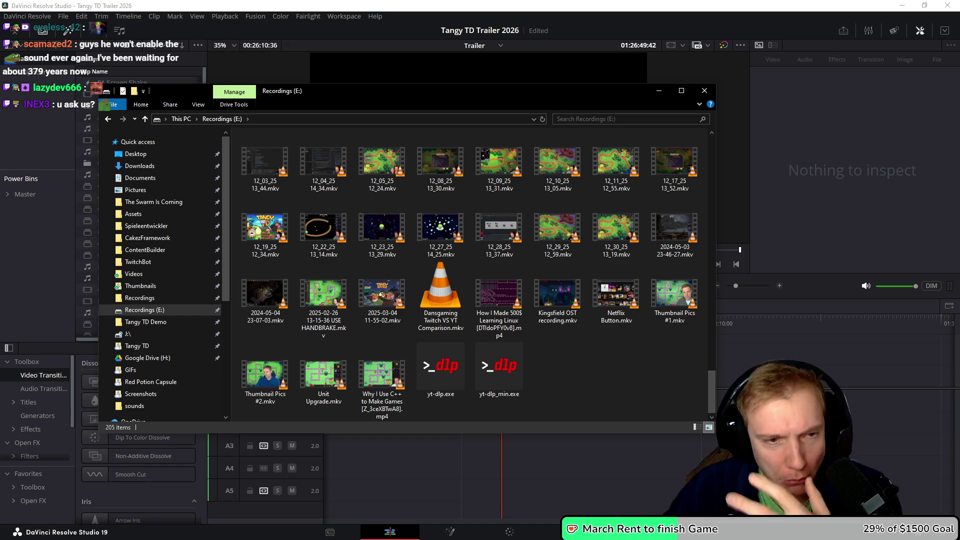
scroll(471, 276, up, 15)
key(ctrl+f)
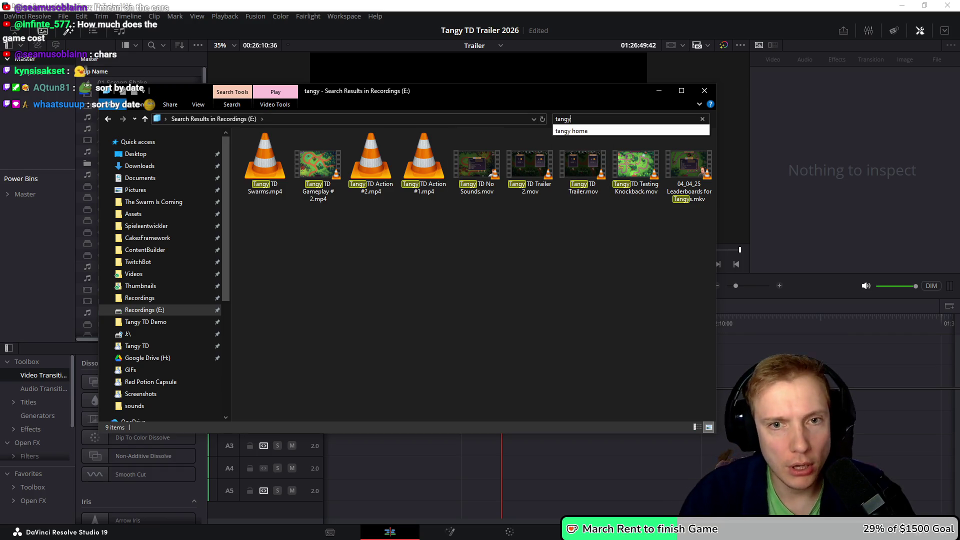
Clear the search, refresh, and step back and forward to the full 205-item Recordings (E:) listing
key(BackSpace)
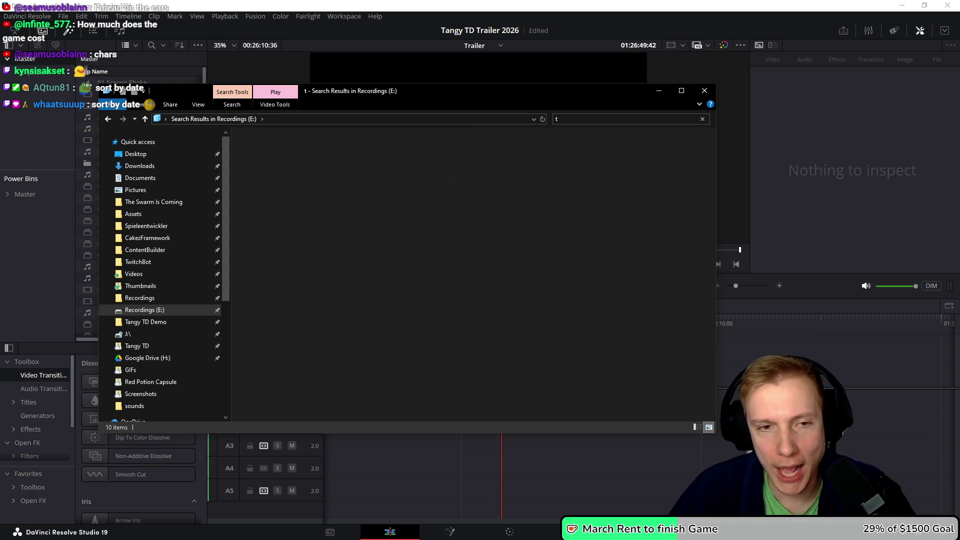
scroll(499, 299, down, 5)
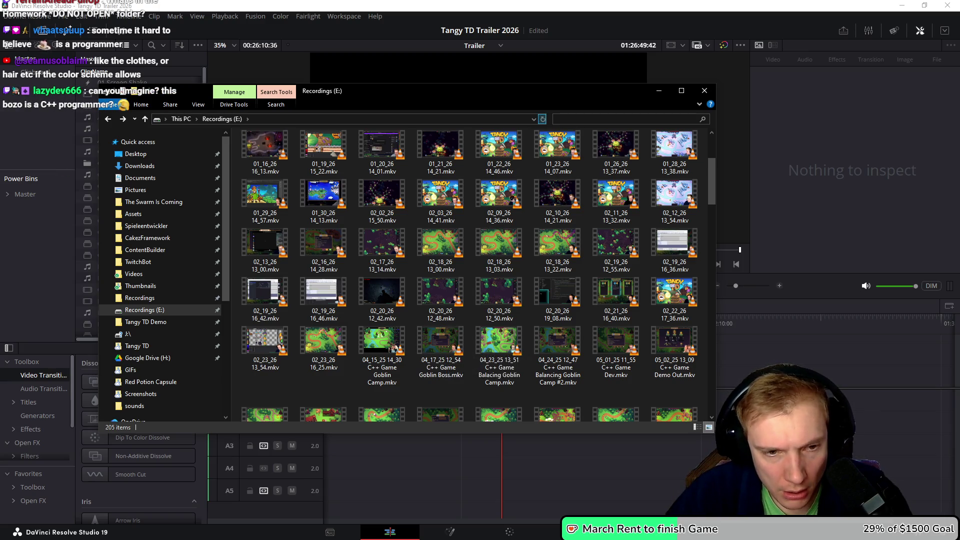
click(542, 118)
scroll(499, 220, down, 5)
scroll(499, 225, up, 1)
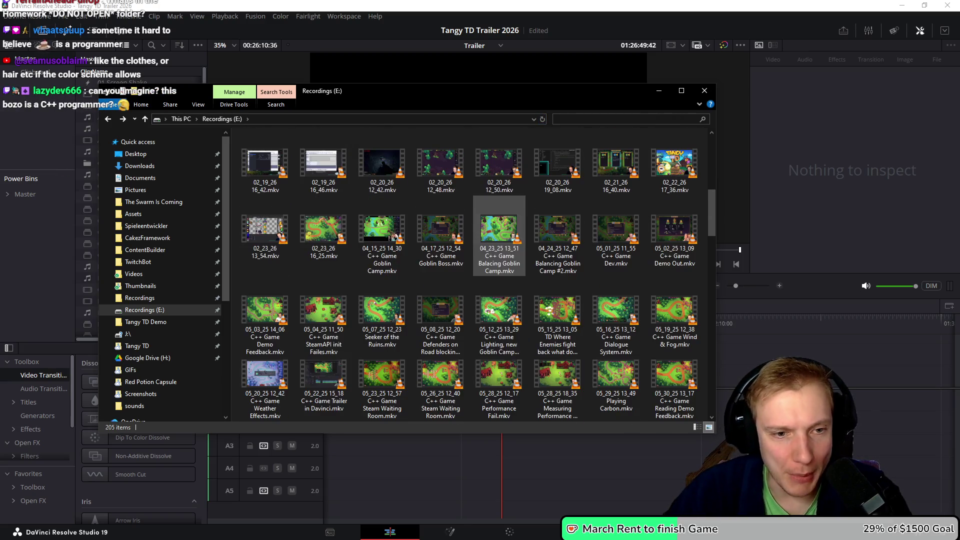
key(alt+Left)
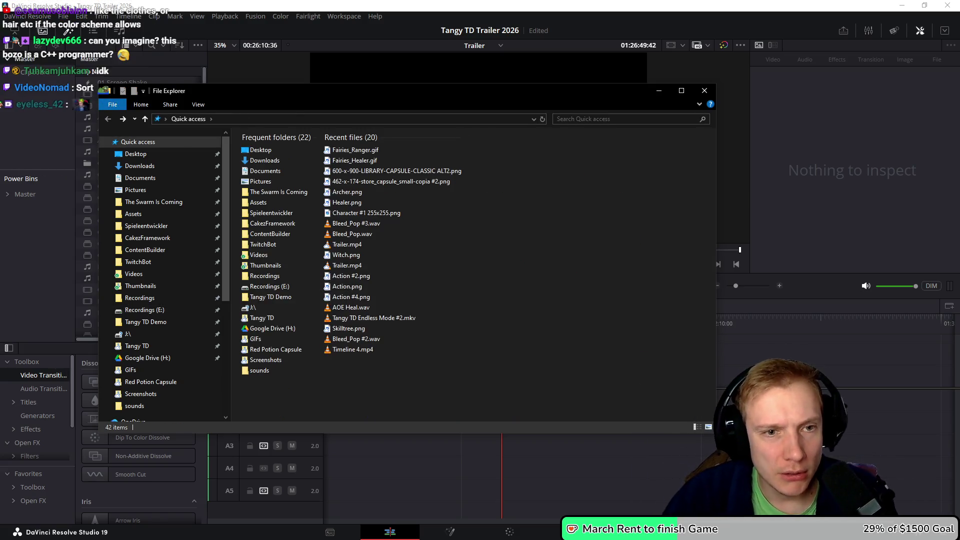
key(alt+Right)
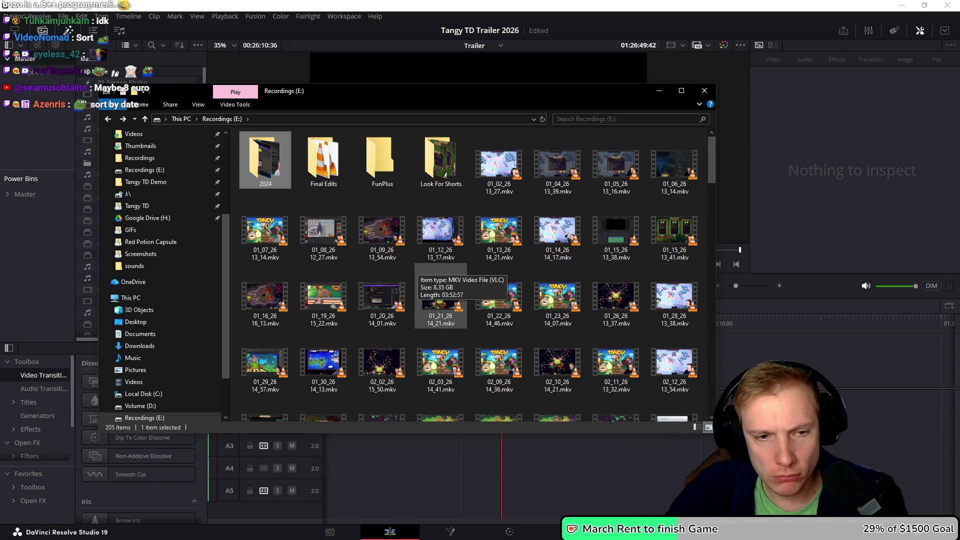
scroll(558, 300, down, 3)
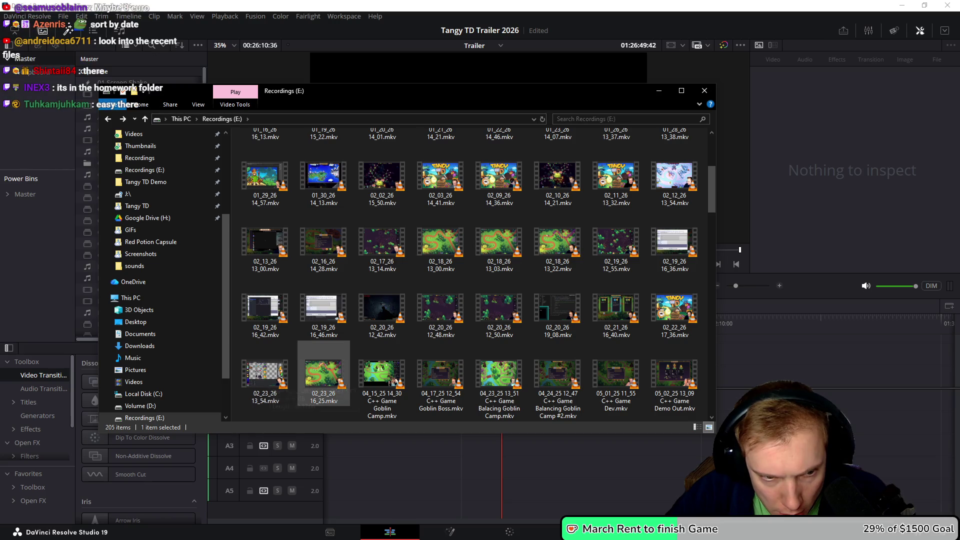
Try a 'Tangy td' search of Recordings (E:), then clear it to list the whole folder
mouse_move(374, 368)
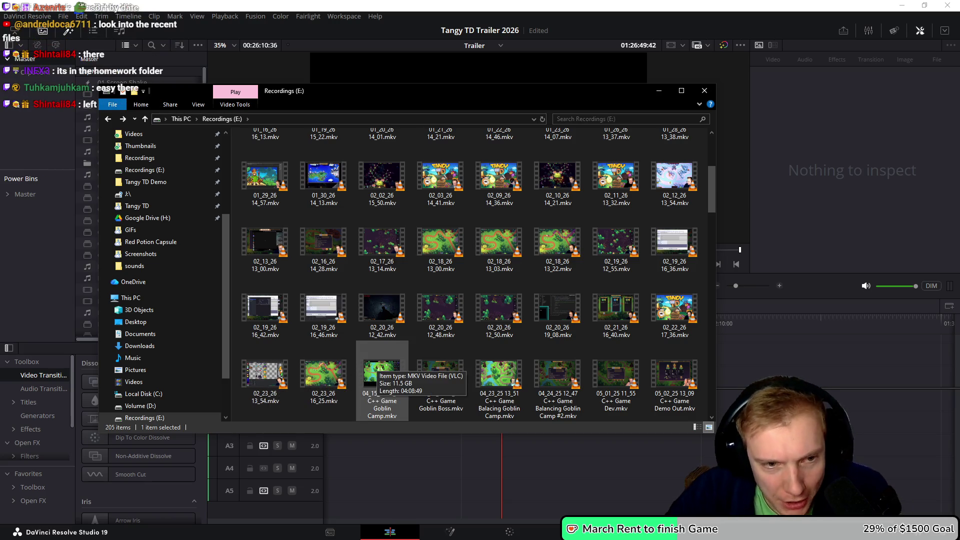
scroll(499, 279, up, 3)
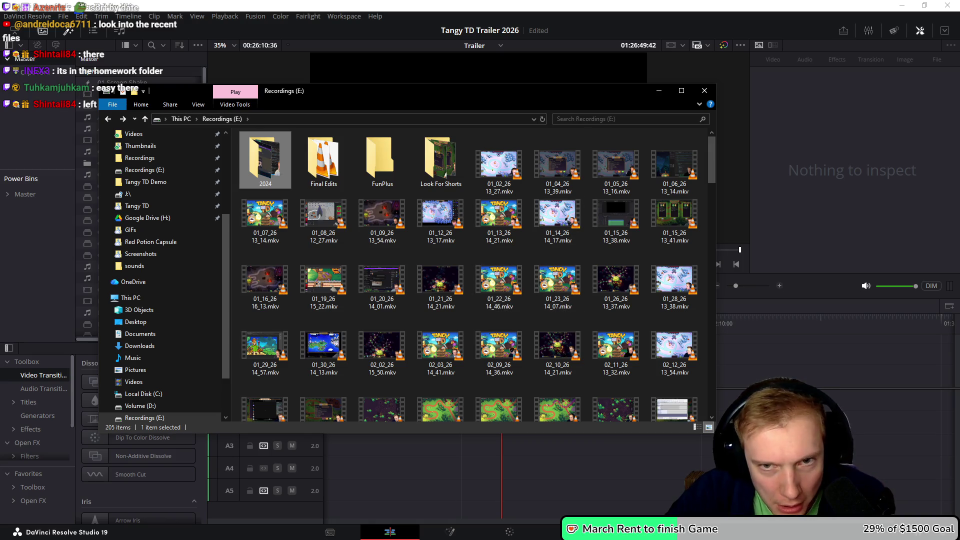
click(626, 118)
text(Tangy td)
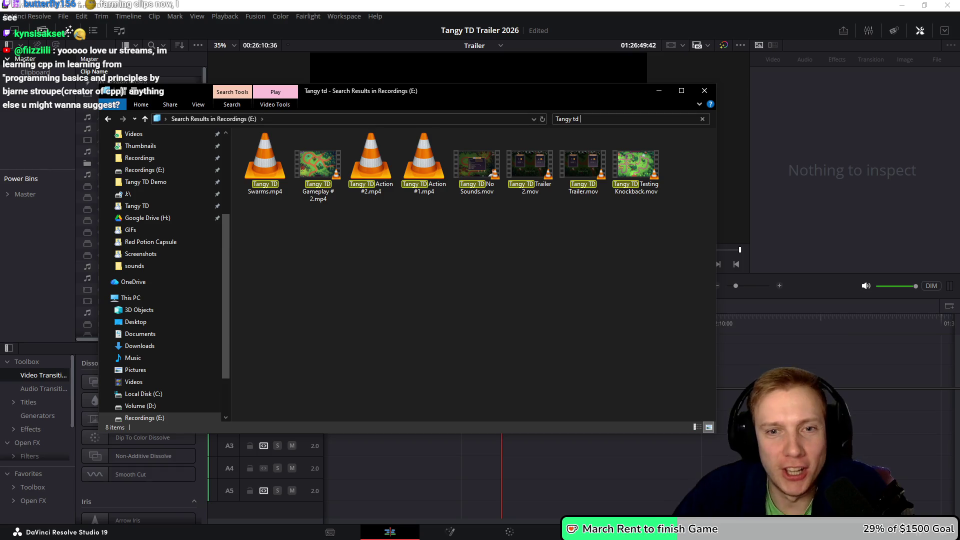
key(BackSpace)
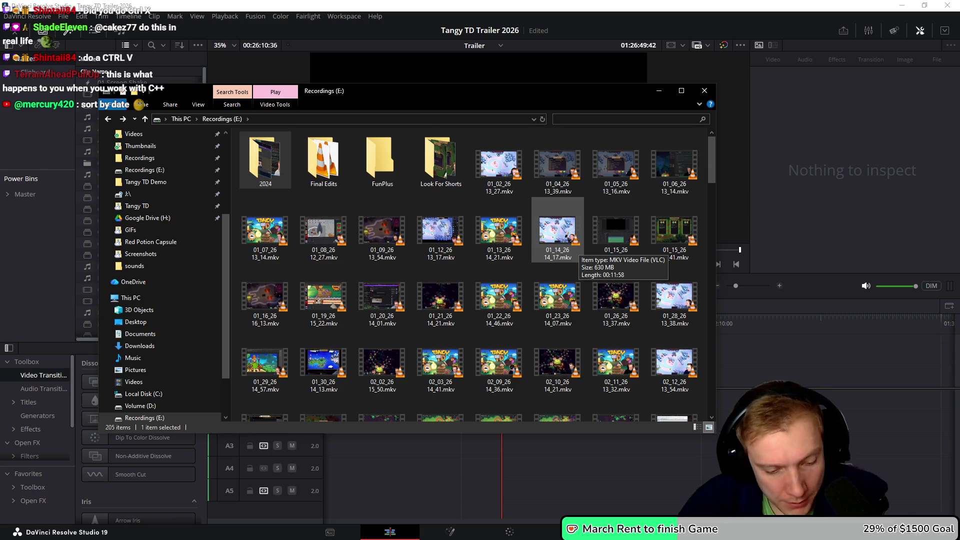
Search the drive for swarmTextPos, which finds nothing, and clear the search
key(ctrl+f)
text(swarmTextPos)
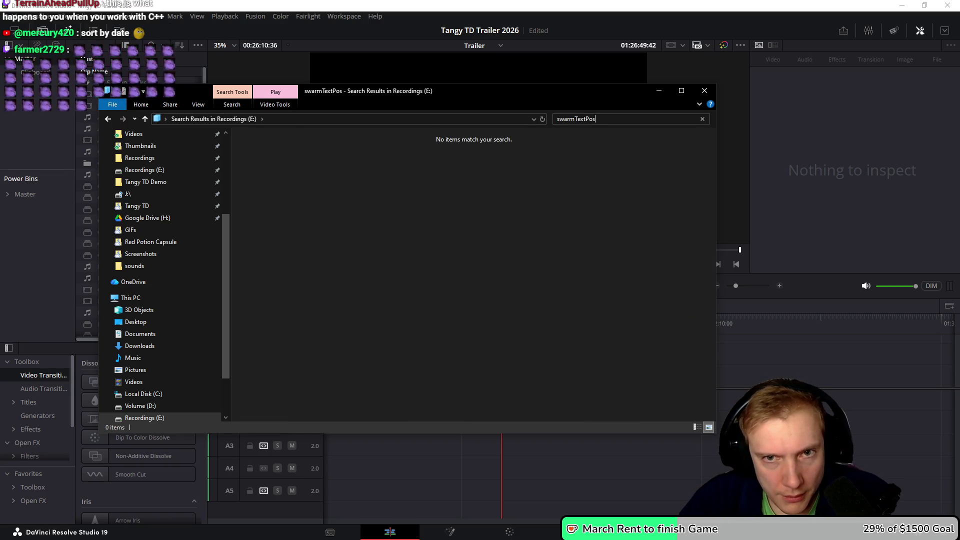
key(Escape)
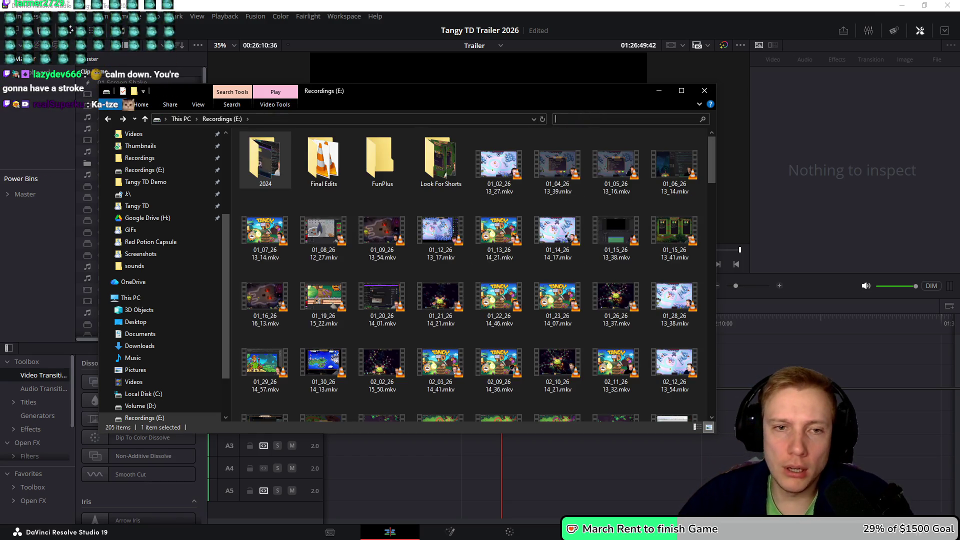
Check inside the 2024 folder, return to Recordings (E:), and bring up the View layout options
click(265, 160)
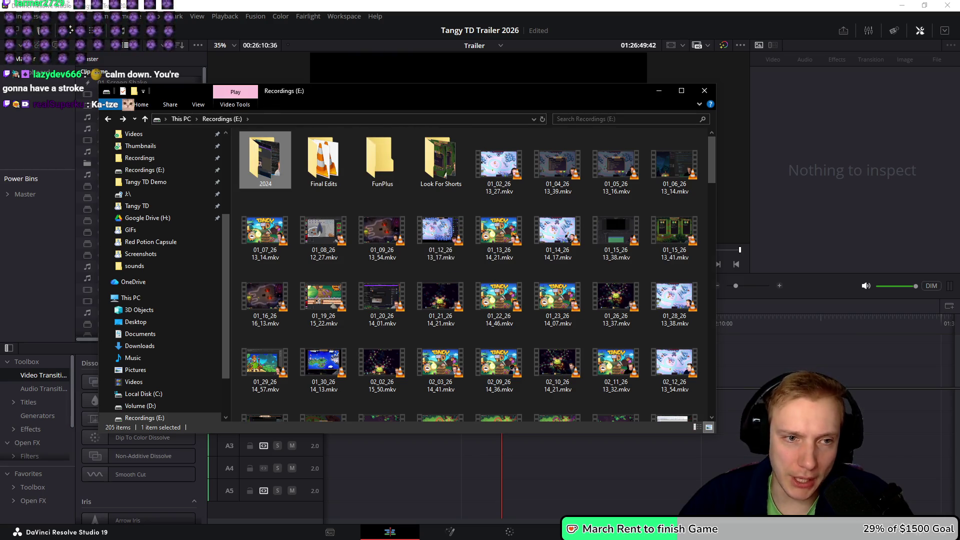
double_click(265, 160)
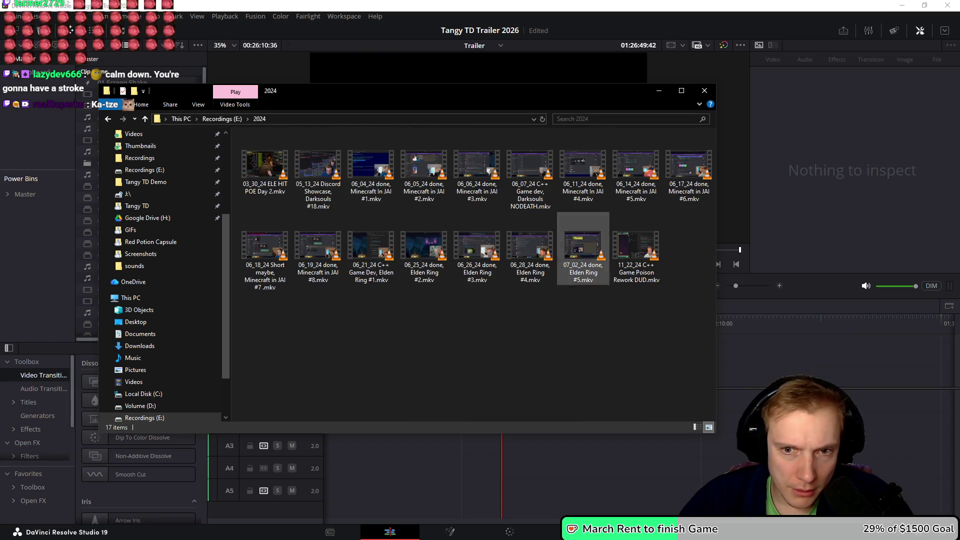
key(alt+Left)
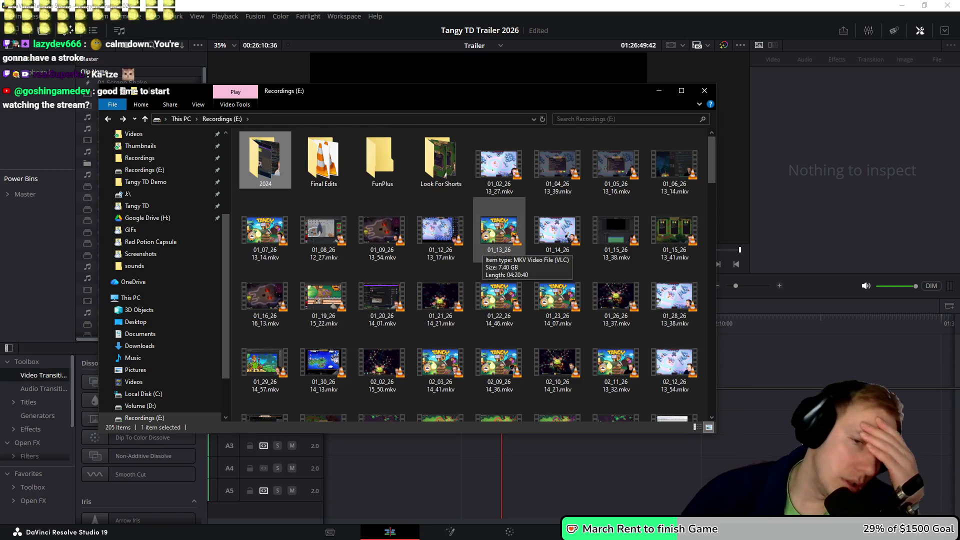
scroll(499, 247, down, 3)
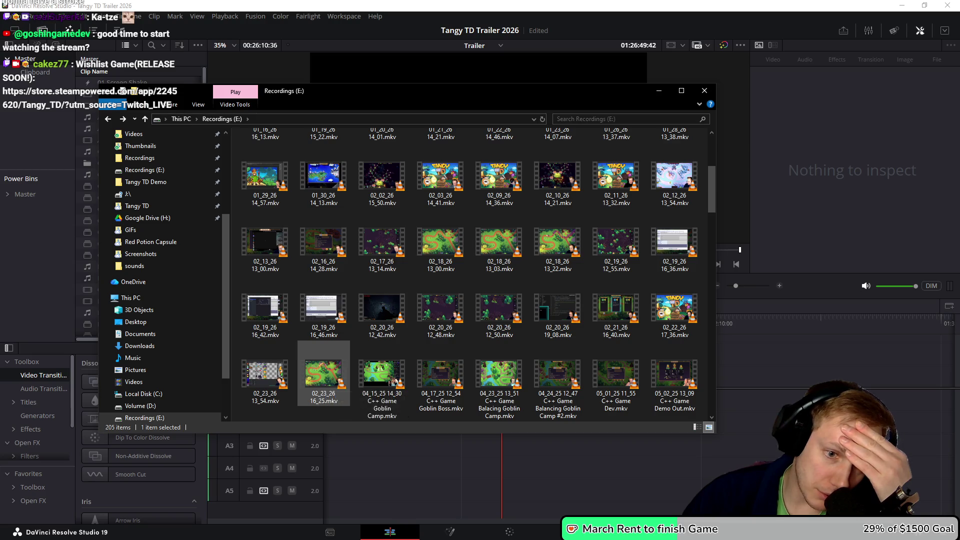
scroll(265, 160, up, 3)
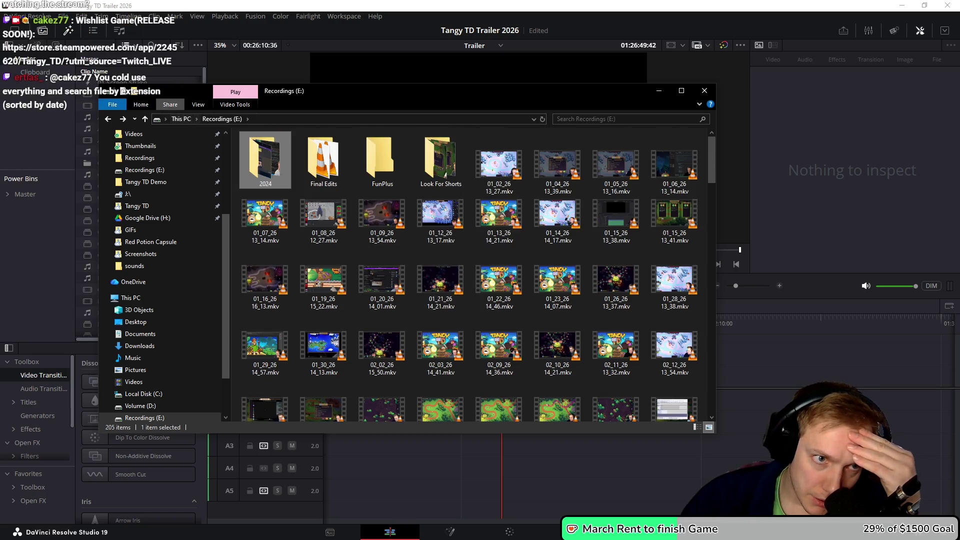
click(198, 104)
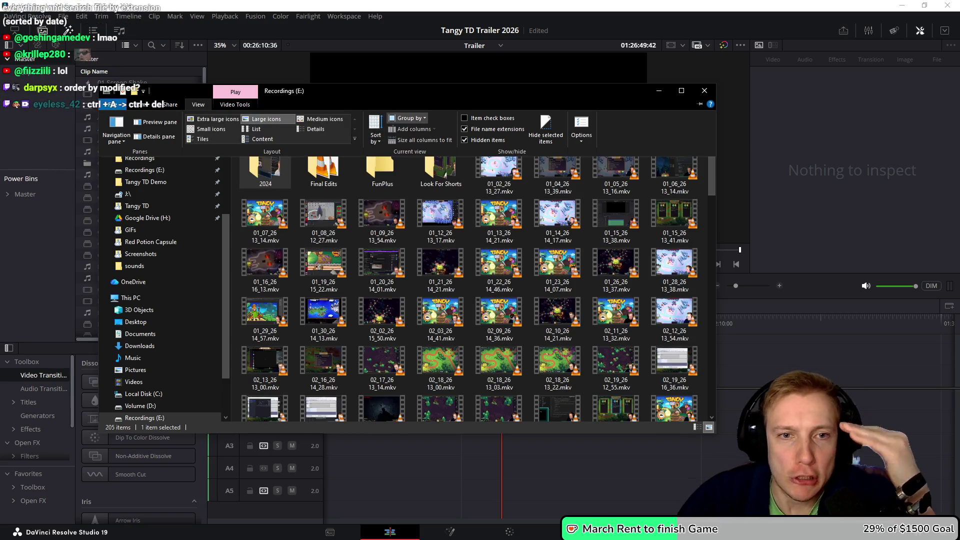
Switch Recordings (E:) to the Details layout and sort the files by Date
click(313, 129)
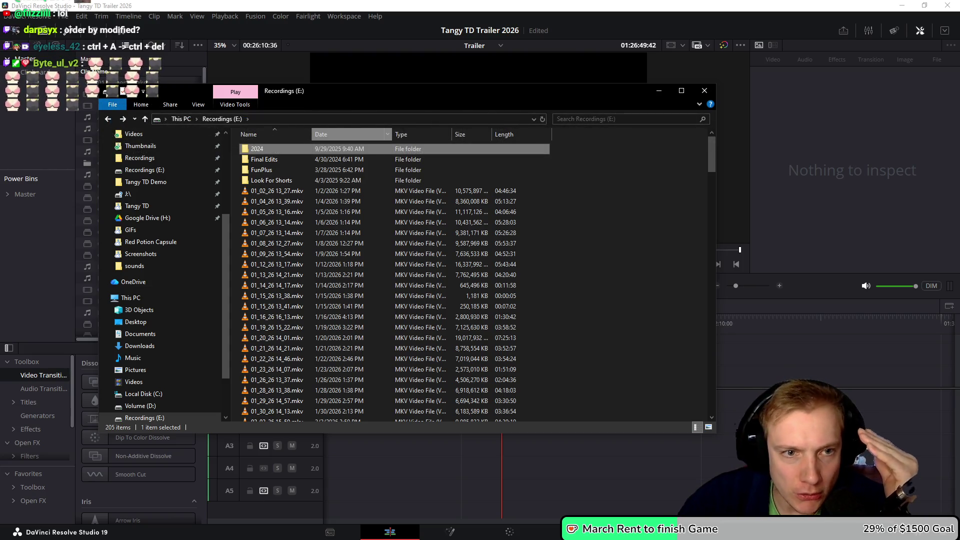
click(350, 134)
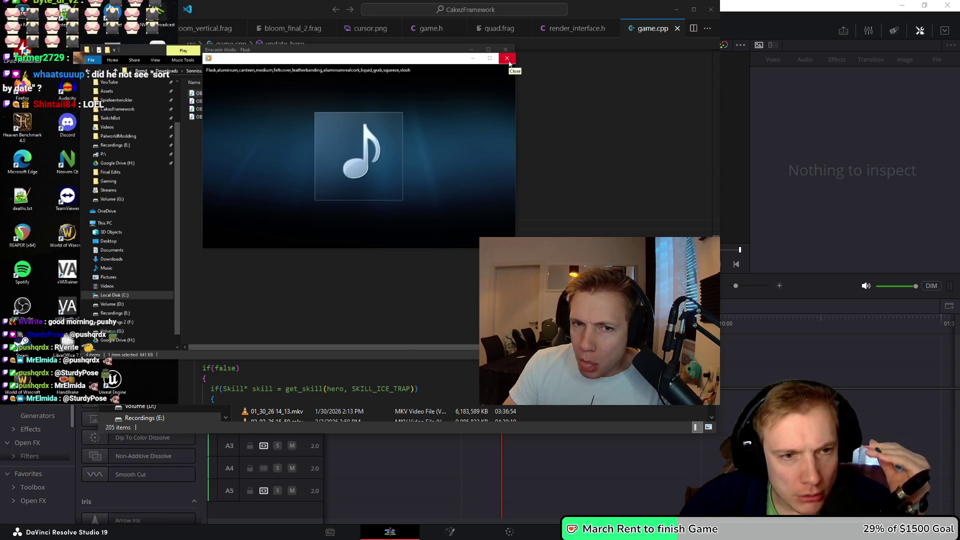
Play the Flask glass, gourd oblong and wood canteen sounds in turn, closing the player each time
click(509, 61)
click(220, 103)
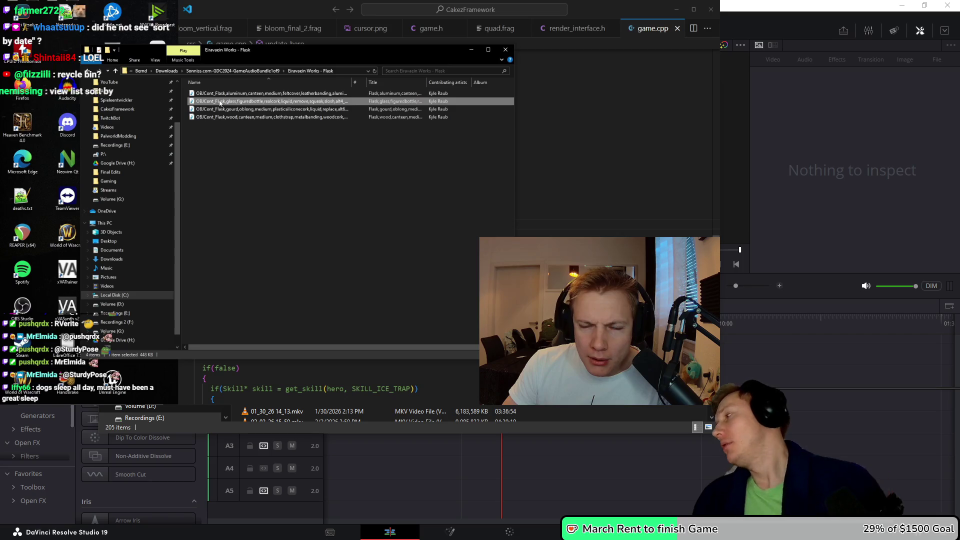
double_click(220, 102)
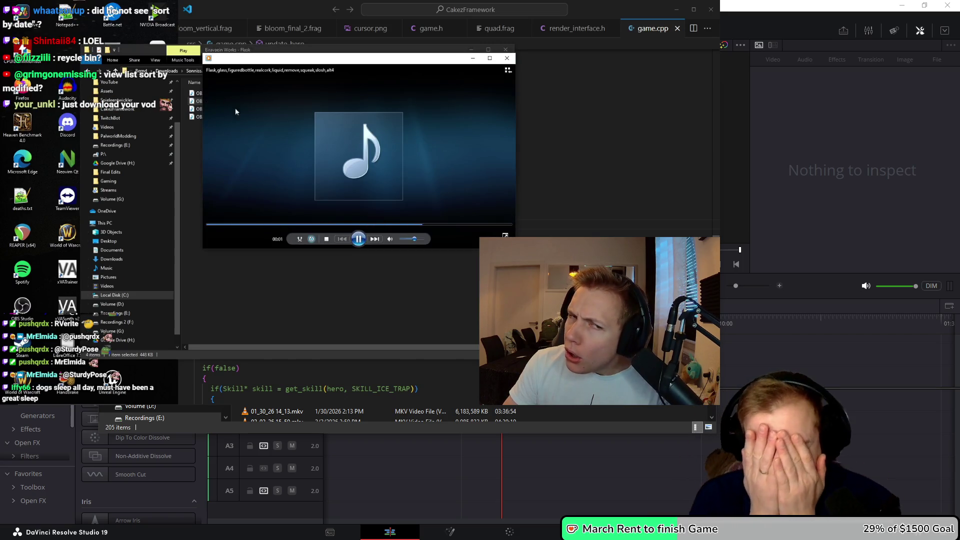
click(506, 59)
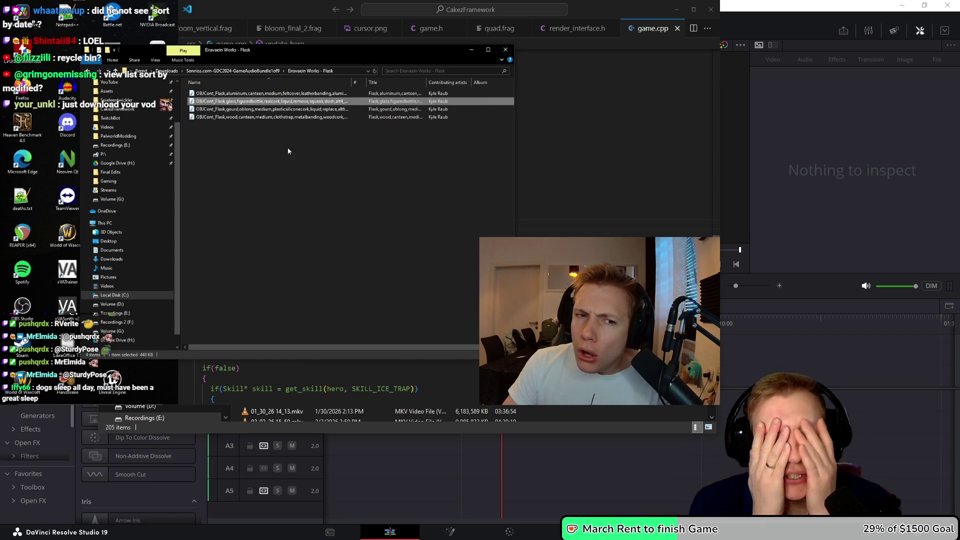
click(318, 115)
double_click(318, 115)
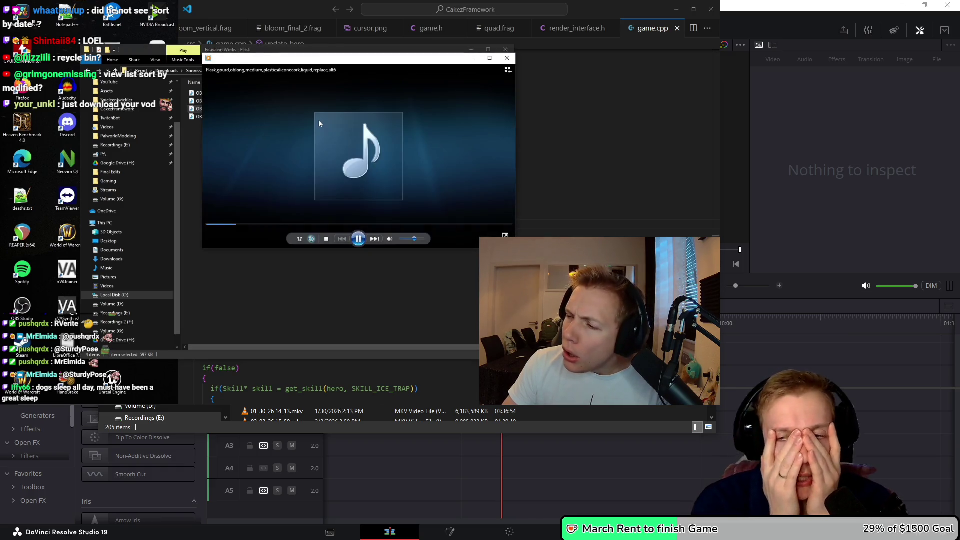
click(507, 60)
double_click(226, 117)
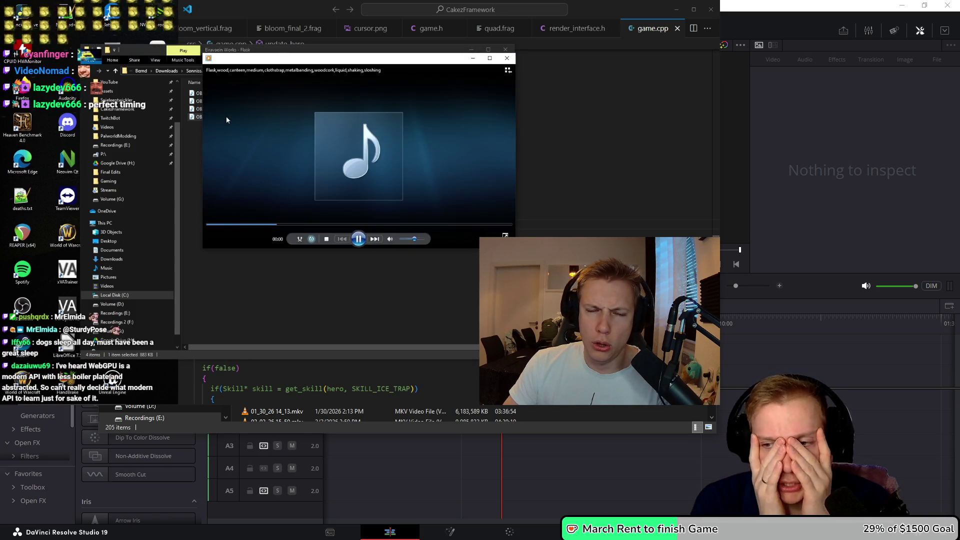
click(507, 60)
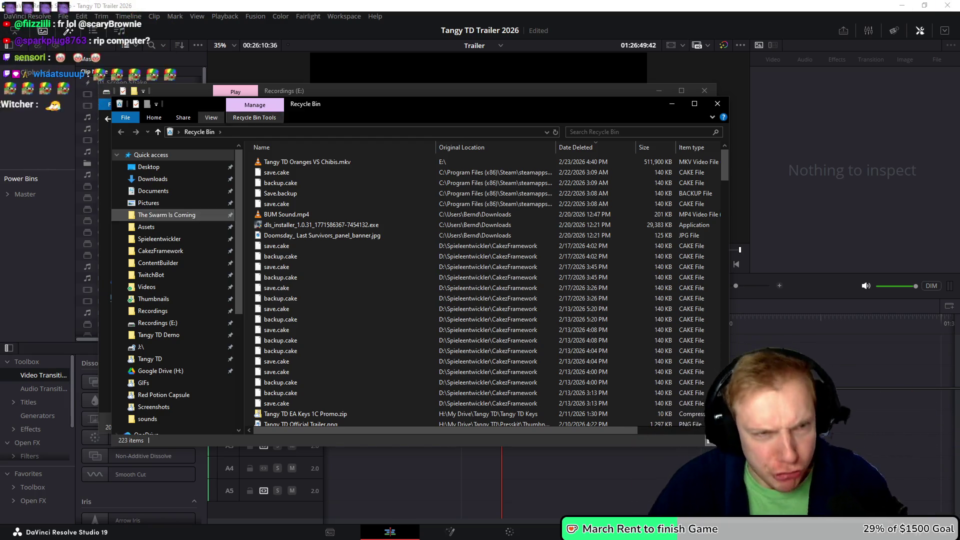
Bring up the context menu for the deleted Tangy TD Oranges VS Chibis.mkv in the Recycle Bin
right_click(293, 163)
Restore Tangy TD Oranges VS Chibis.mkv from the Recycle Bin and select it in Recordings (E:)
click(319, 171)
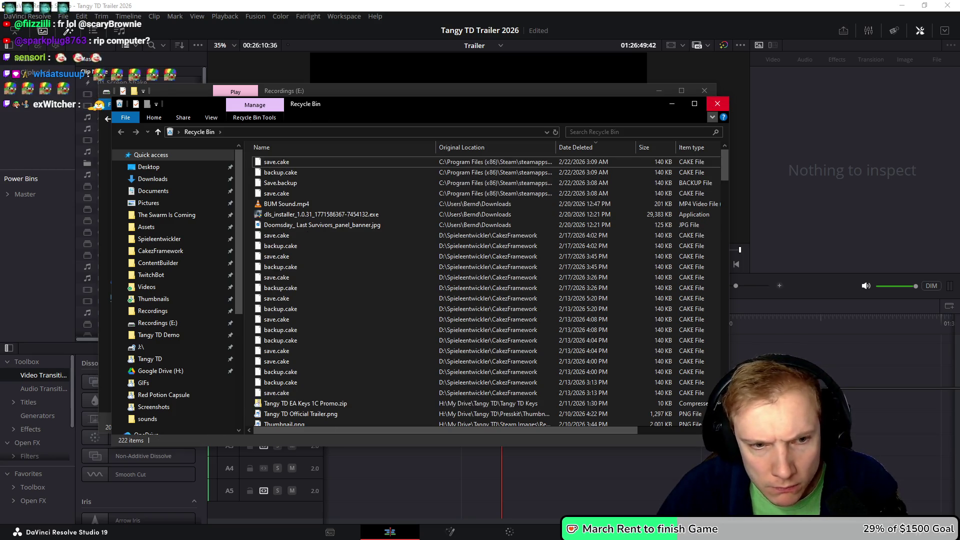
click(718, 104)
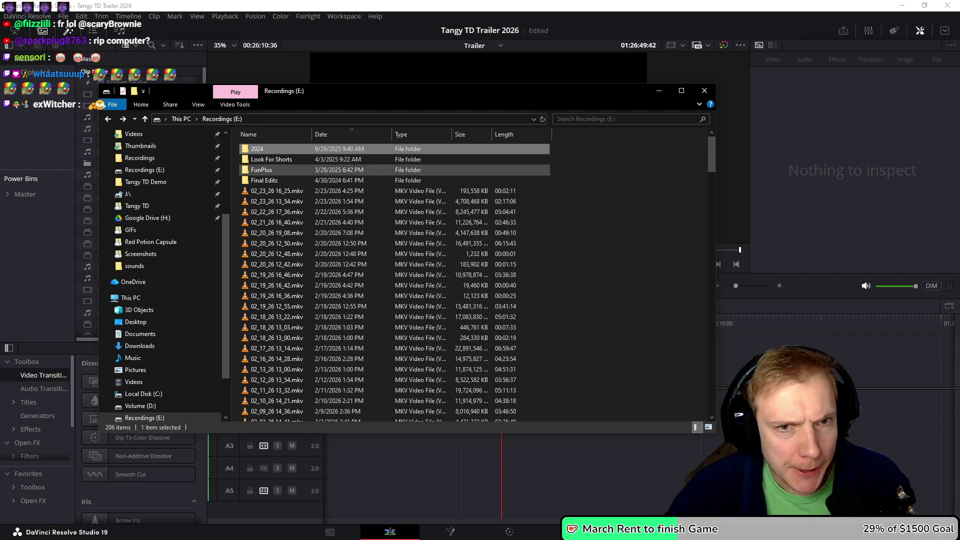
click(542, 119)
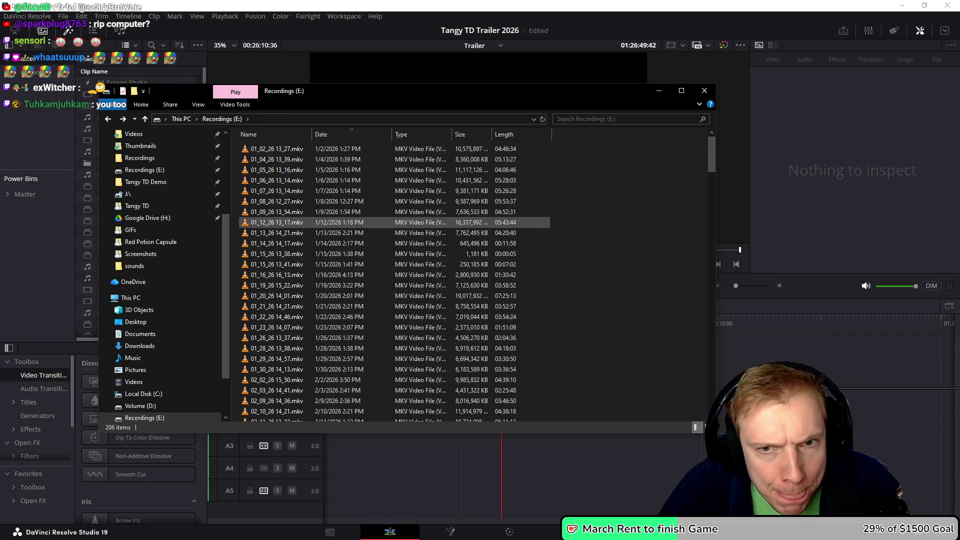
key(t)
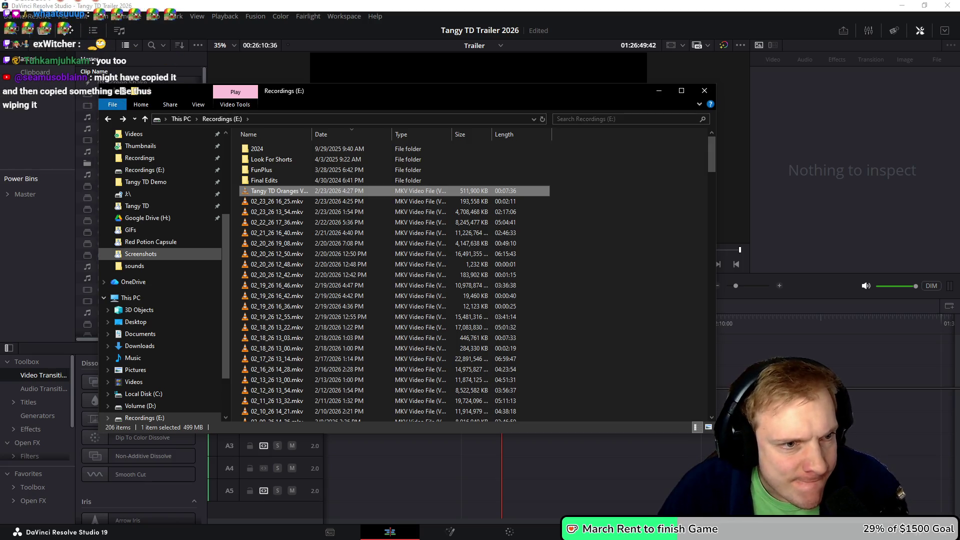
Paste the clip into both the Tangy TD Trailer and Tangy TD Trailer 2026 folders
scroll(160, 242, up, 2)
click(139, 218)
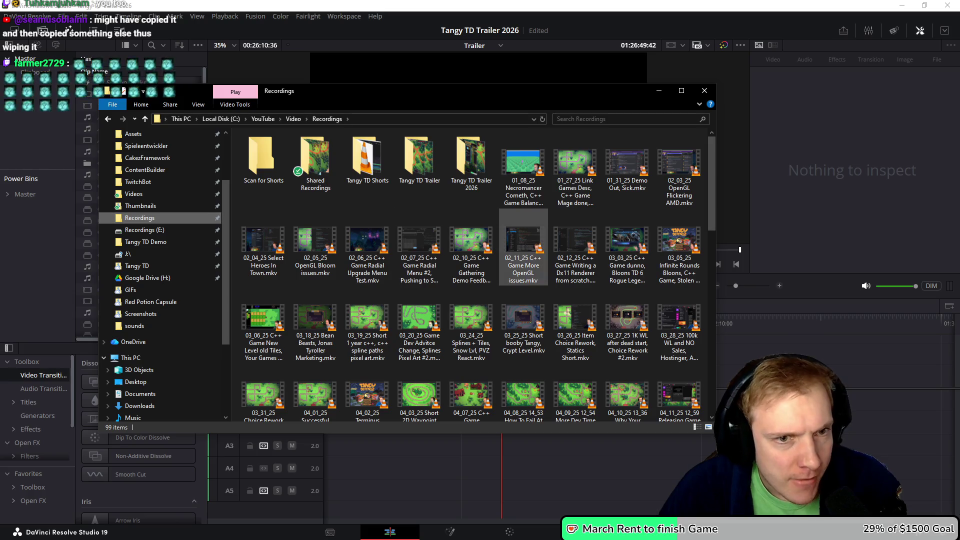
double_click(420, 159)
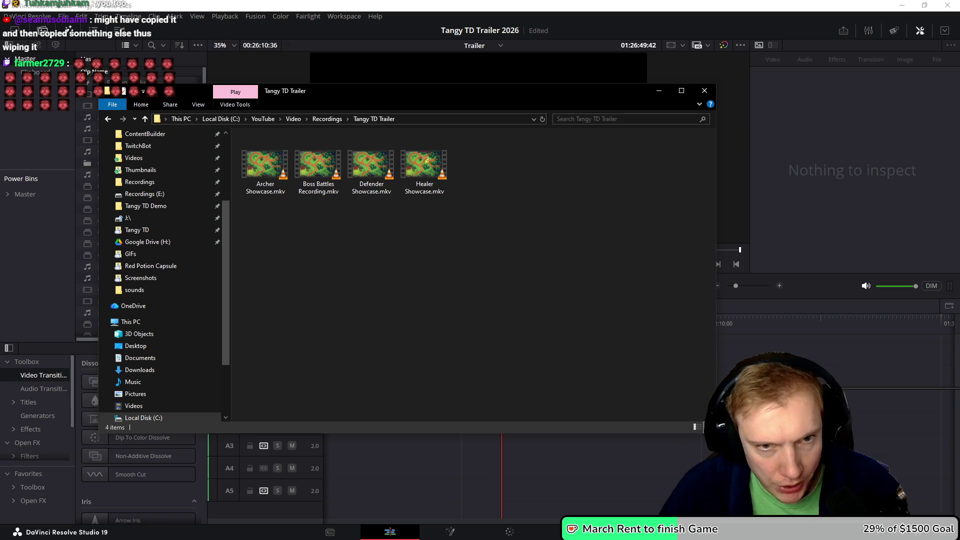
key(ctrl+v)
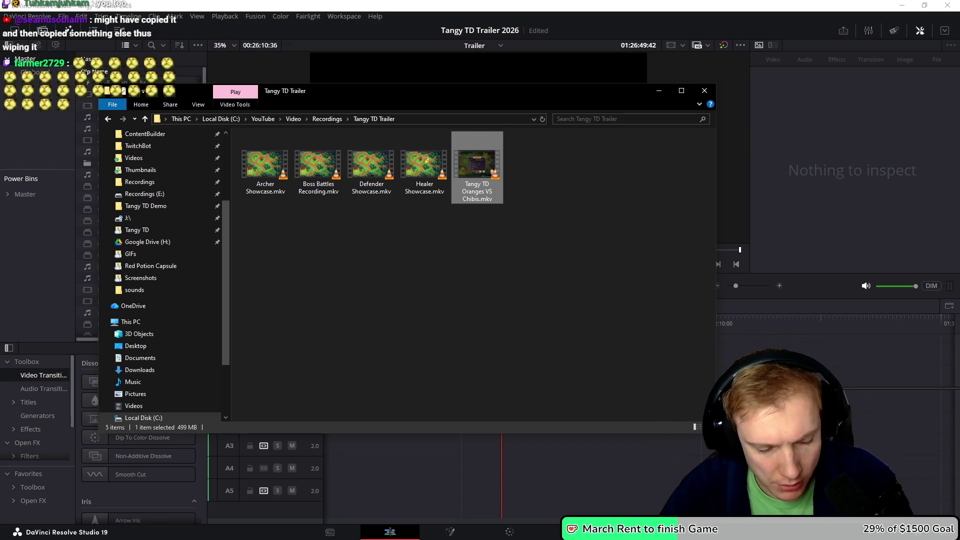
key(alt+Up)
double_click(471, 163)
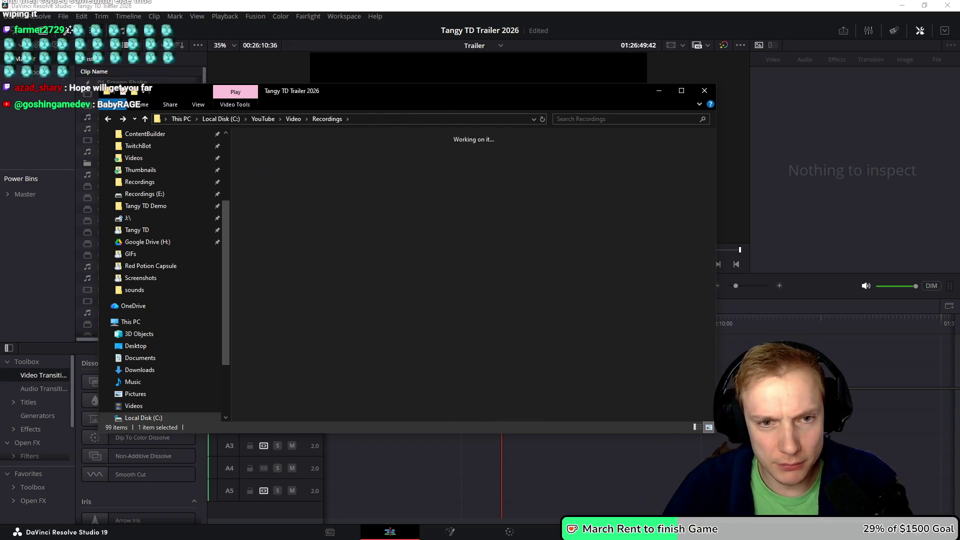
key(ctrl+v)
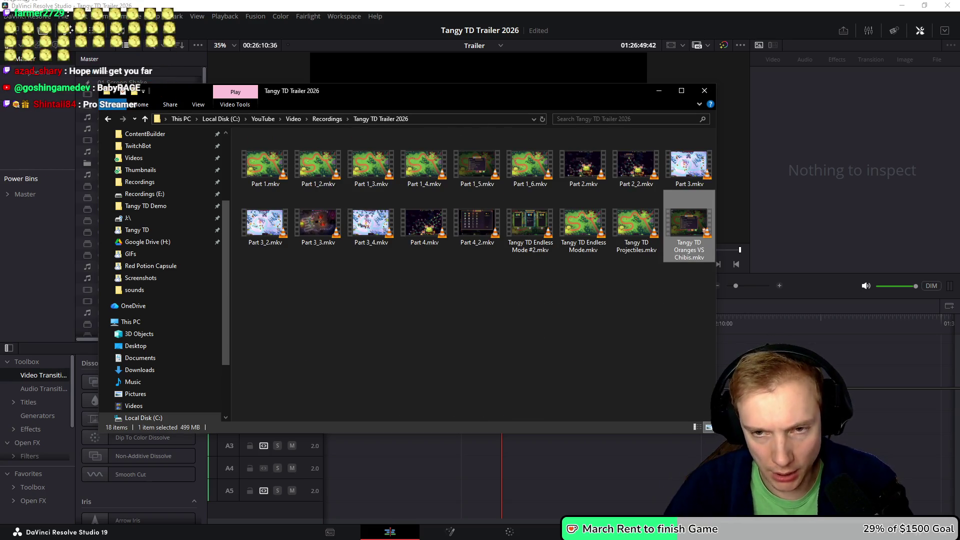
Drop the clip onto the Trailer timeline at the playhead and select its A1/A2 audio
key(super+Down)
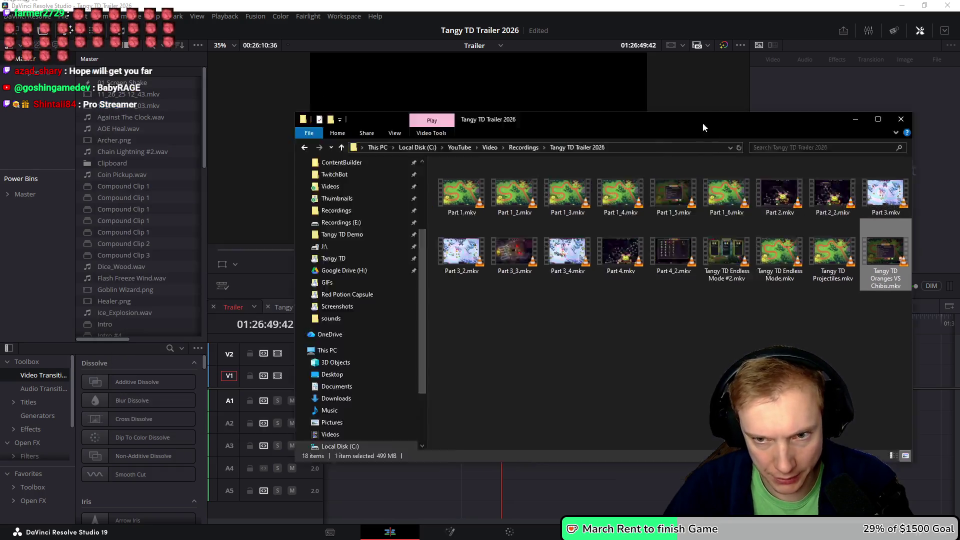
mouse_move(726, 360)
mouse_down()
mouse_move(545, 392)
mouse_move(504, 389)
mouse_up()
alt+click(550, 410)
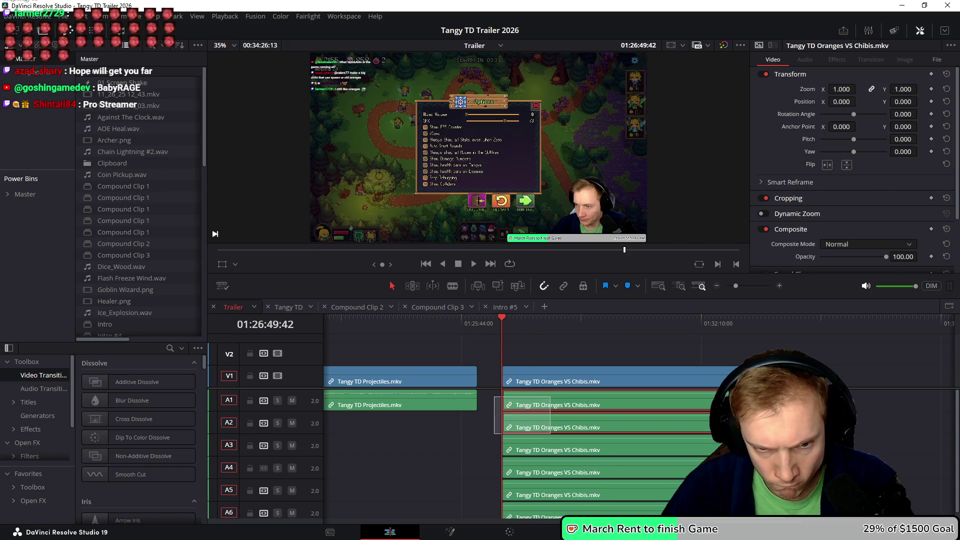
Delete the A1 and A2 audio copies, then bring the trailer recordings folder forward
key(Delete)
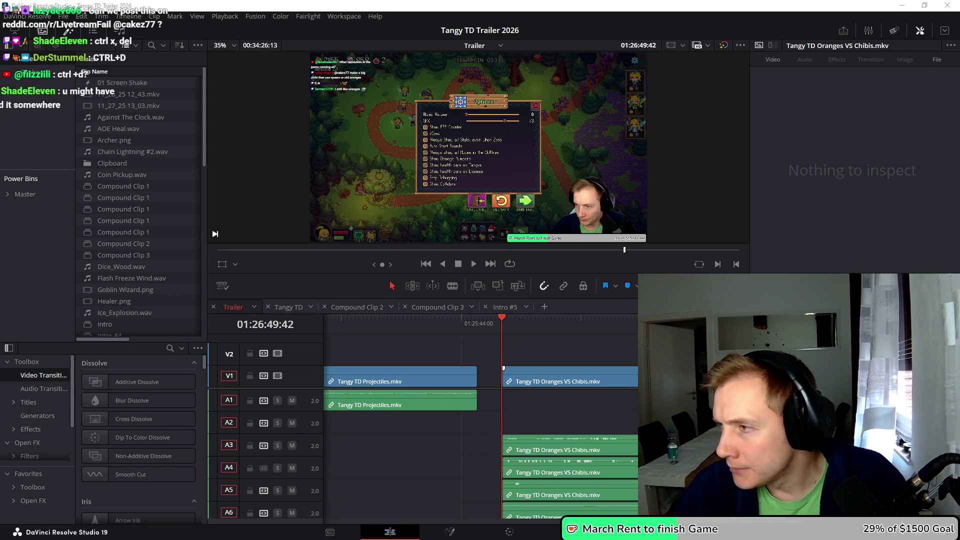
key(alt+Tab)
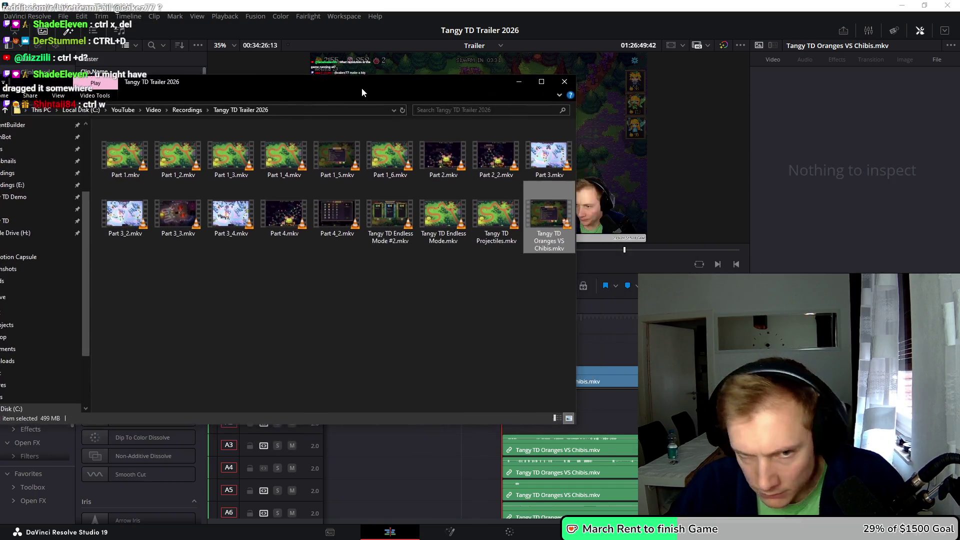
Restore the accidentally deleted Tangy TD Oranges VS Chibis.mkv in the folder, then return to Resolve
key(Delete)
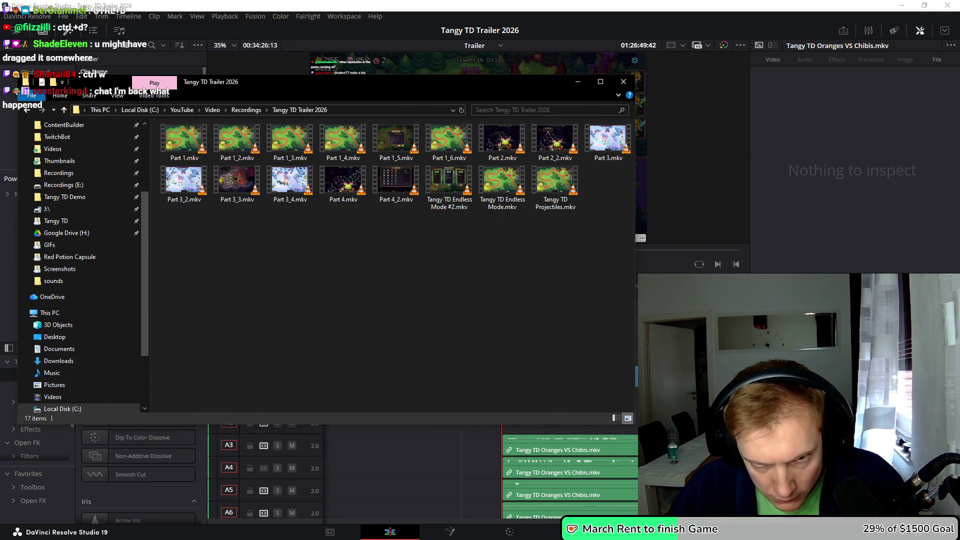
key(ctrl+z)
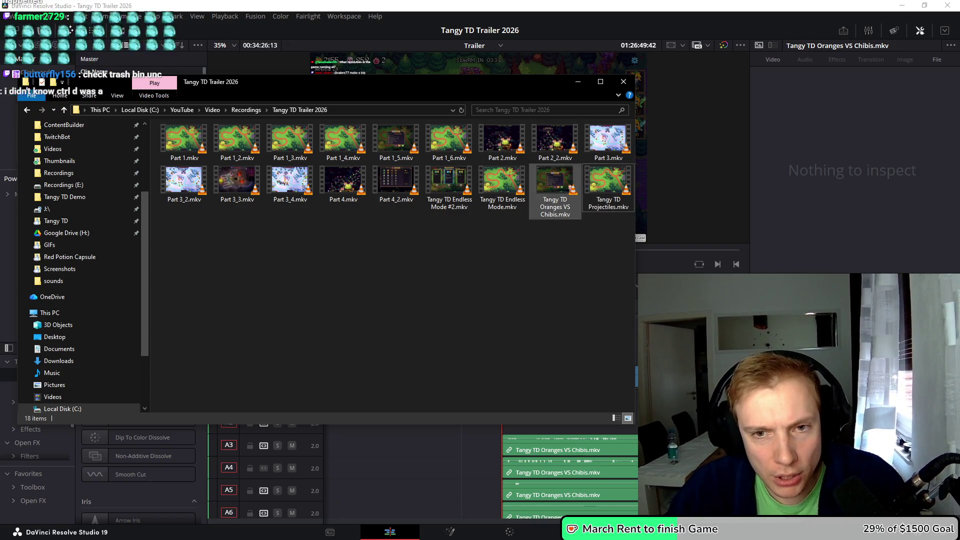
click(555, 185)
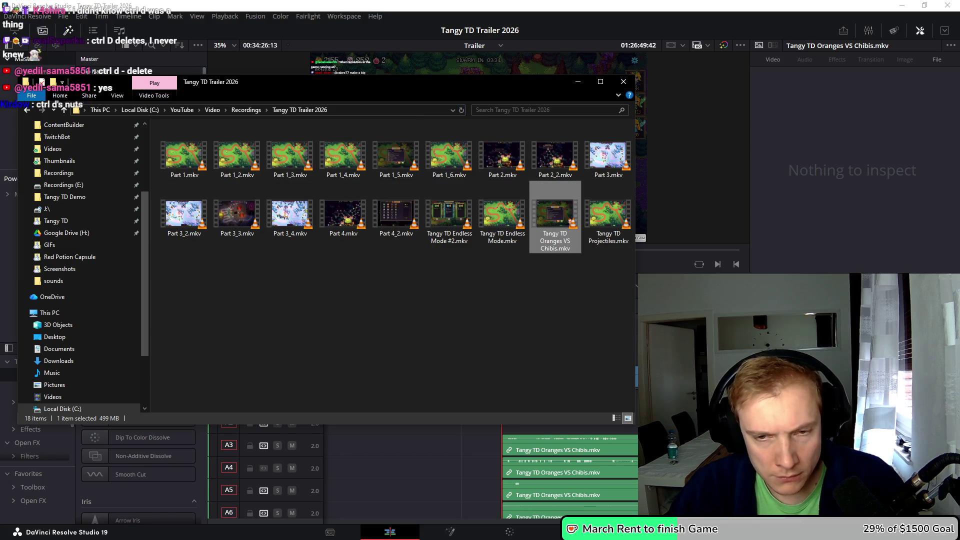
key(alt+Tab)
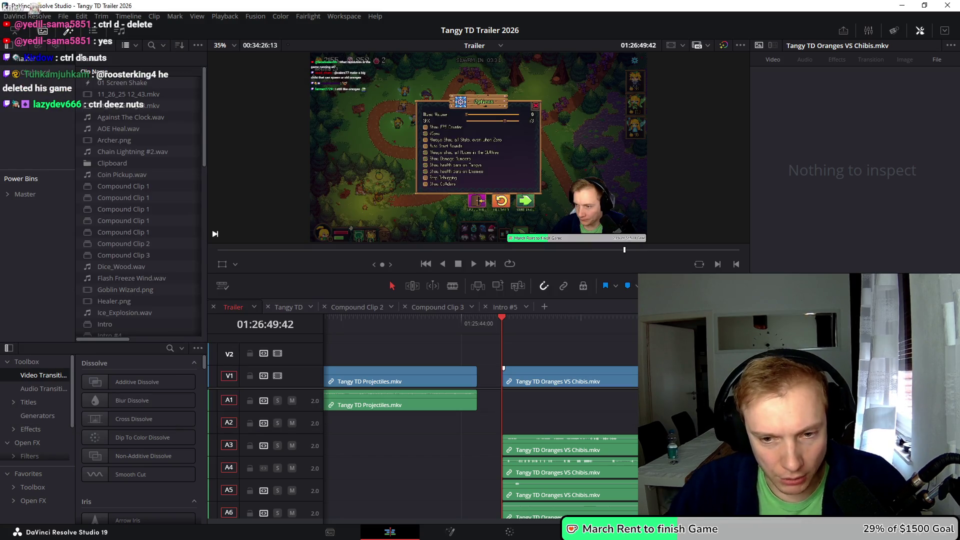
Undo the extra A3–A6 audio copies and play through the Oranges VS Chibis clip to check it
key(ctrl+z)
key(ctrl+z)
key(ctrl+z)
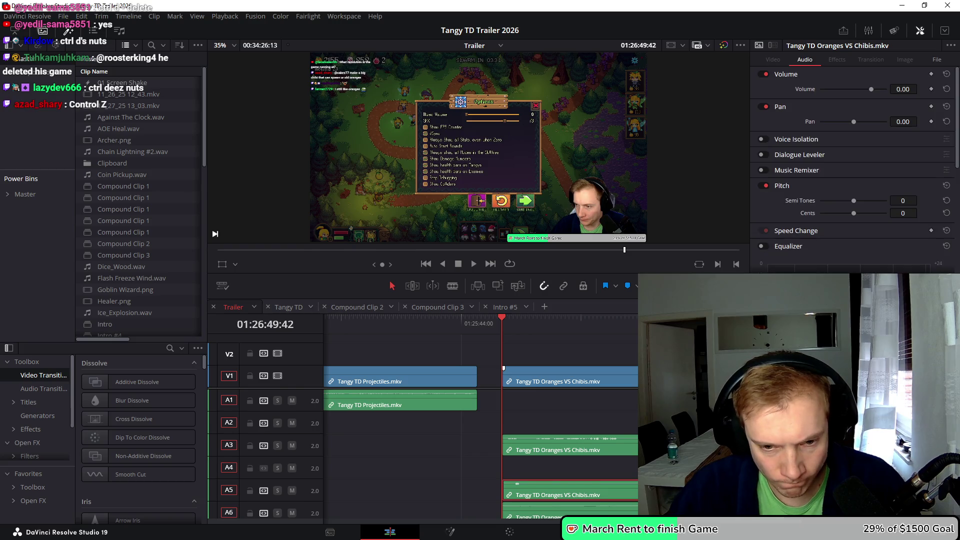
key(ctrl+z)
key(ctrl+z)
key(ctrl+z)
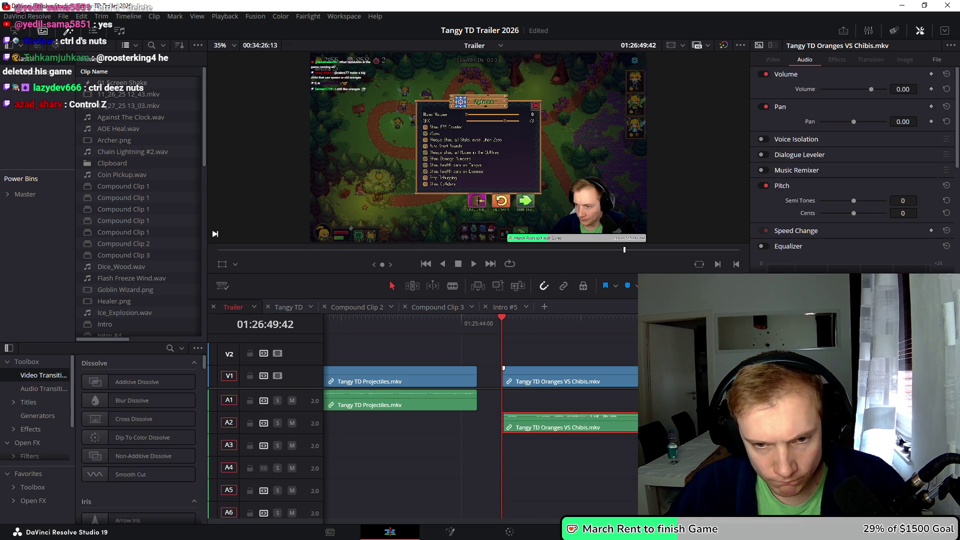
key(space)
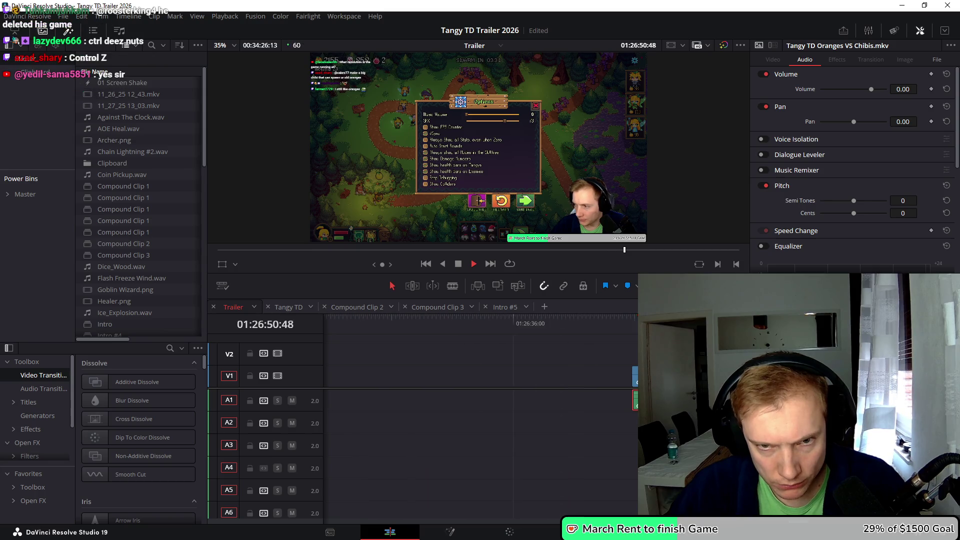
key(l)
key(l)
key(l)
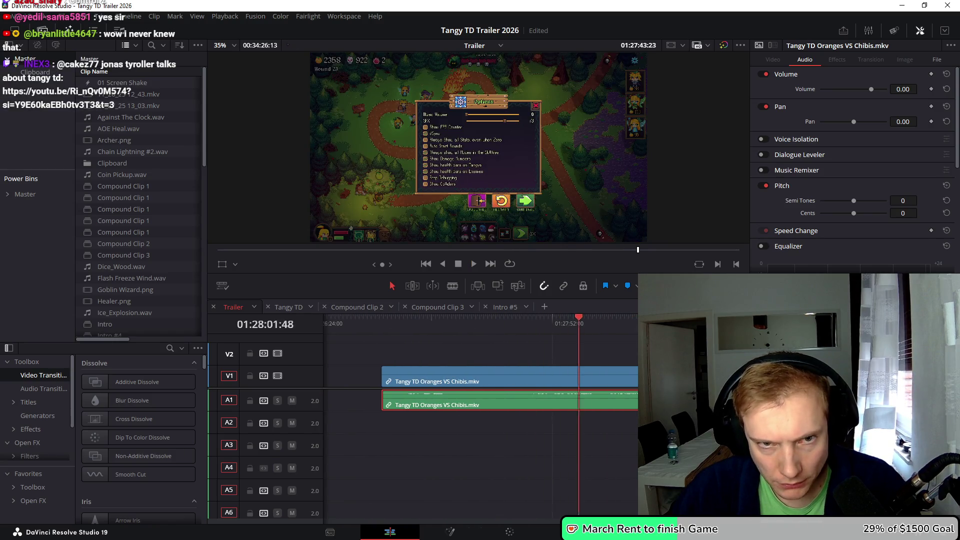
key(k)
key(l)
key(l)
key(l)
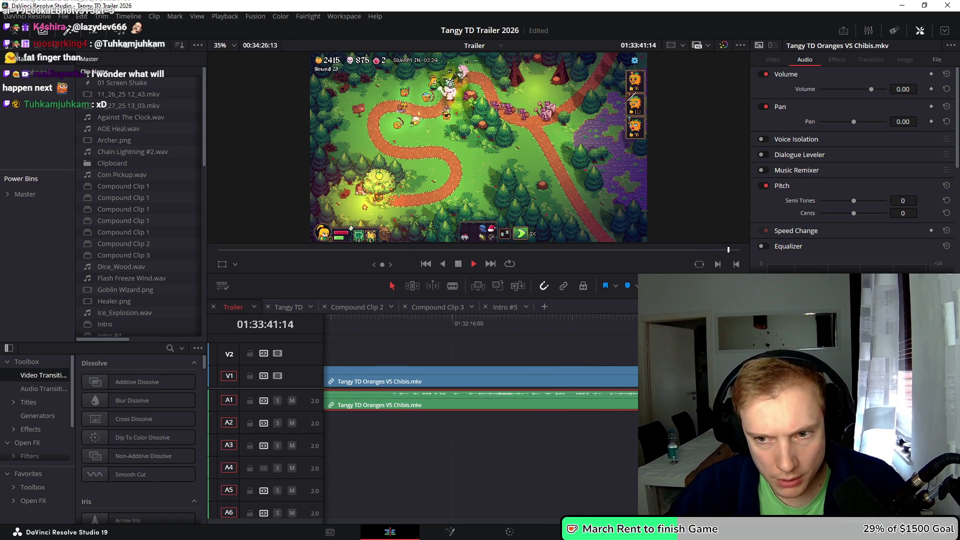
click(539, 317)
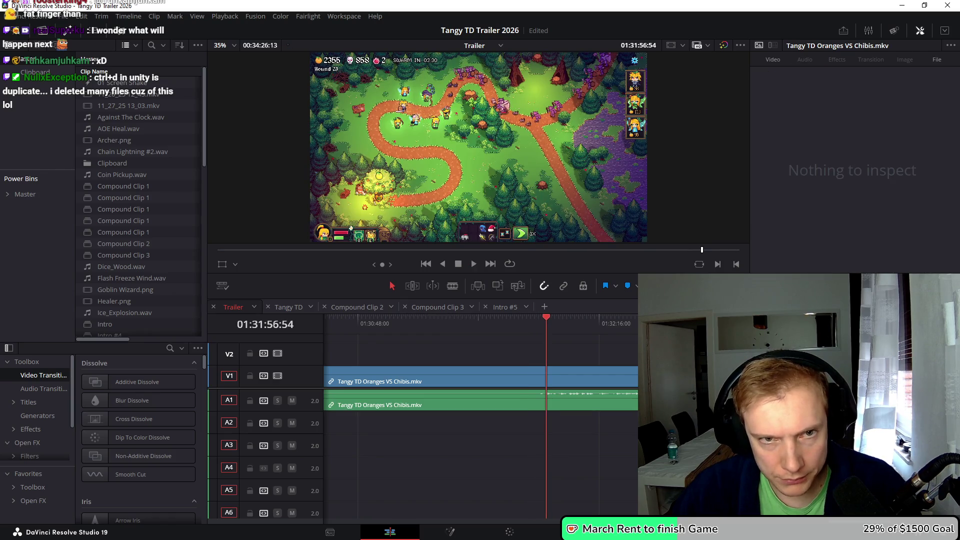
key(Up)
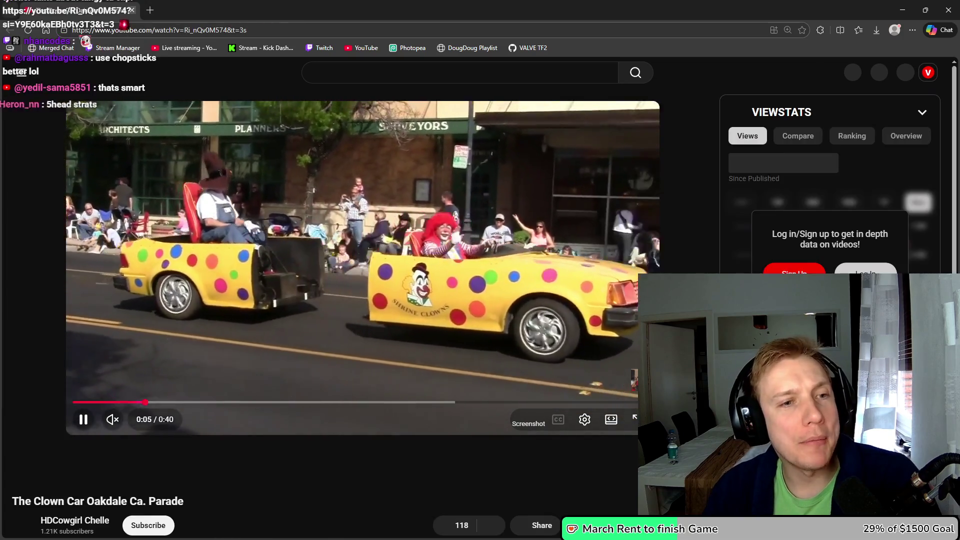
Switch from the YouTube clown-car parade video back to the Resolve Trailer timeline
key(alt+Tab)
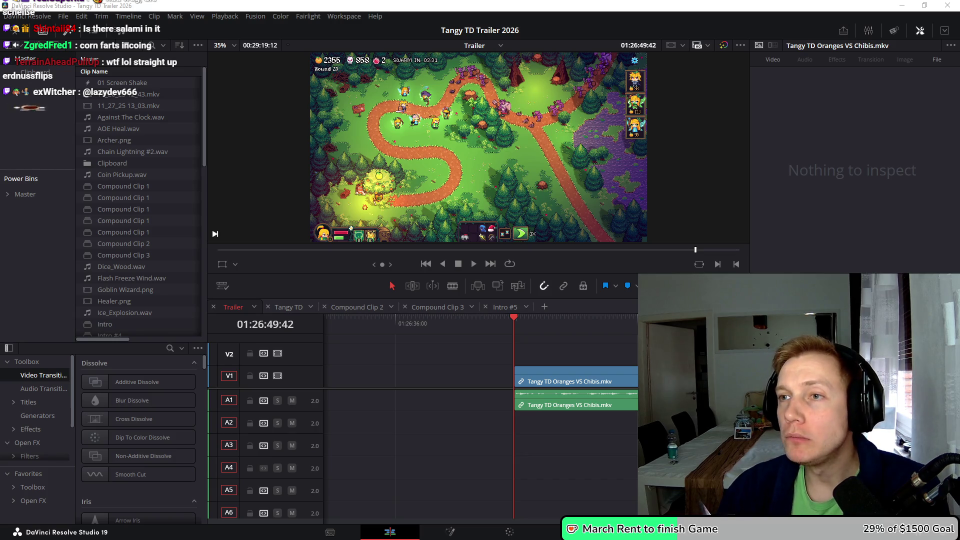
Switch from Resolve to the Tenor page with the old man at the computer GIF
key(alt+Tab)
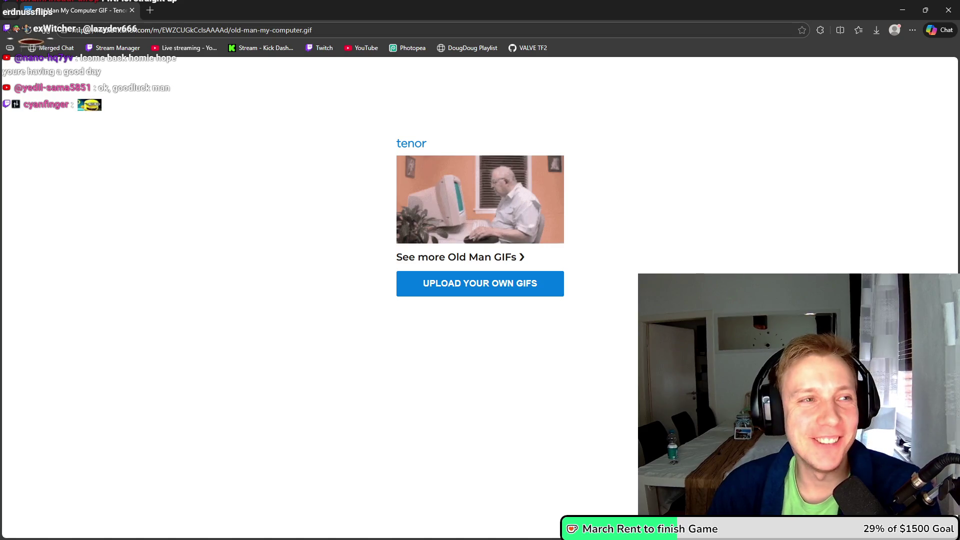
Close the Tenor GIF tab to reveal the Tangy TD Trailer 2026 folder
key(ctrl+w)
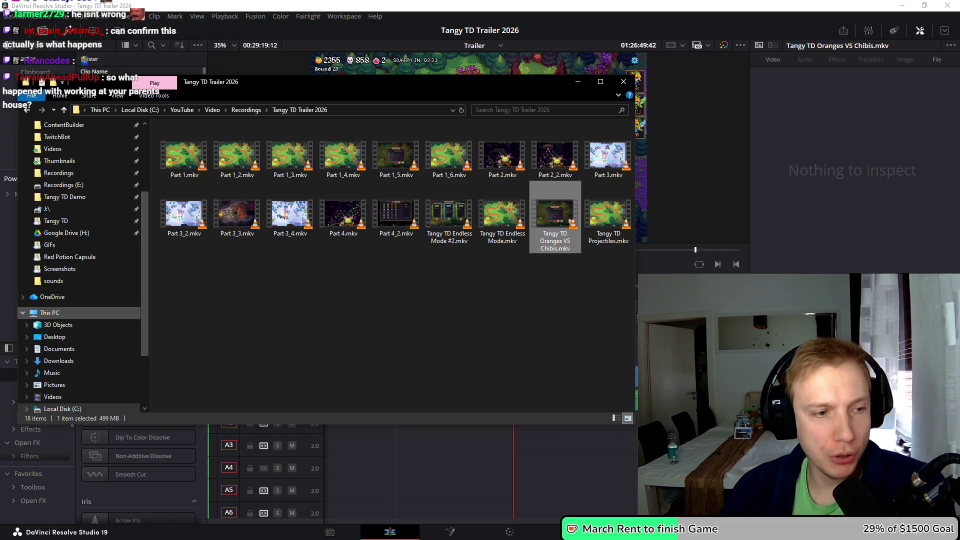
Go to This PC and open the Recordings (E:) drive
click(49, 312)
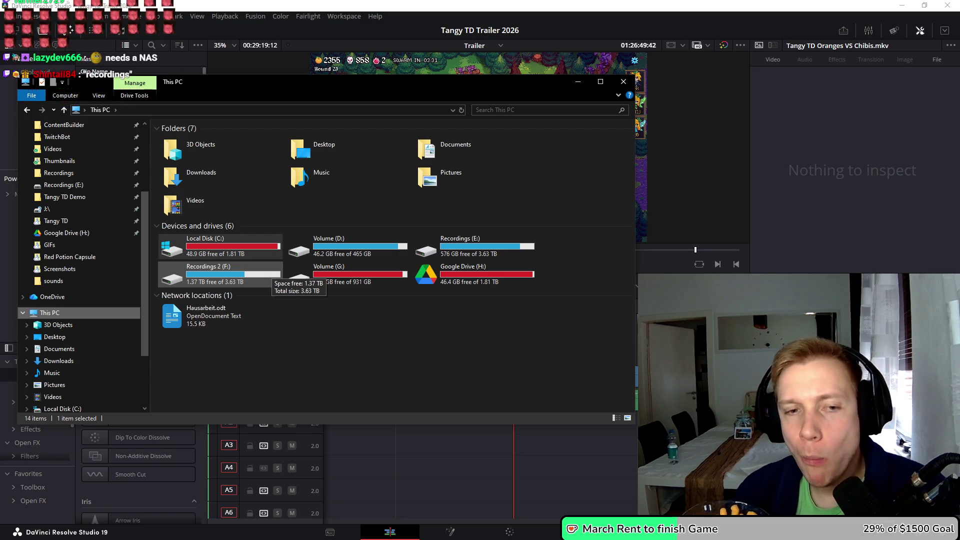
double_click(475, 246)
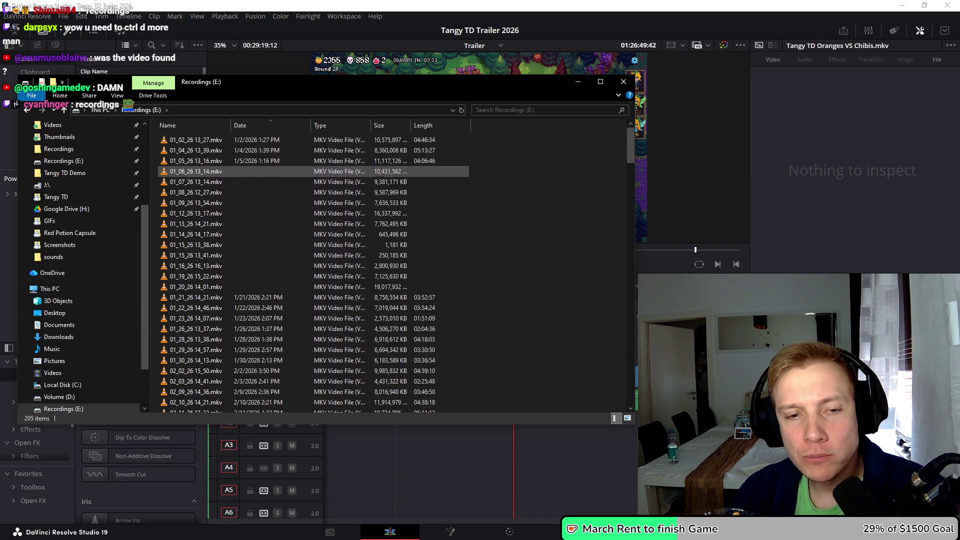
Scroll through the 205 dated .mkv recordings on Recordings (E:), then close File Explorer
scroll(310, 176, down, 15)
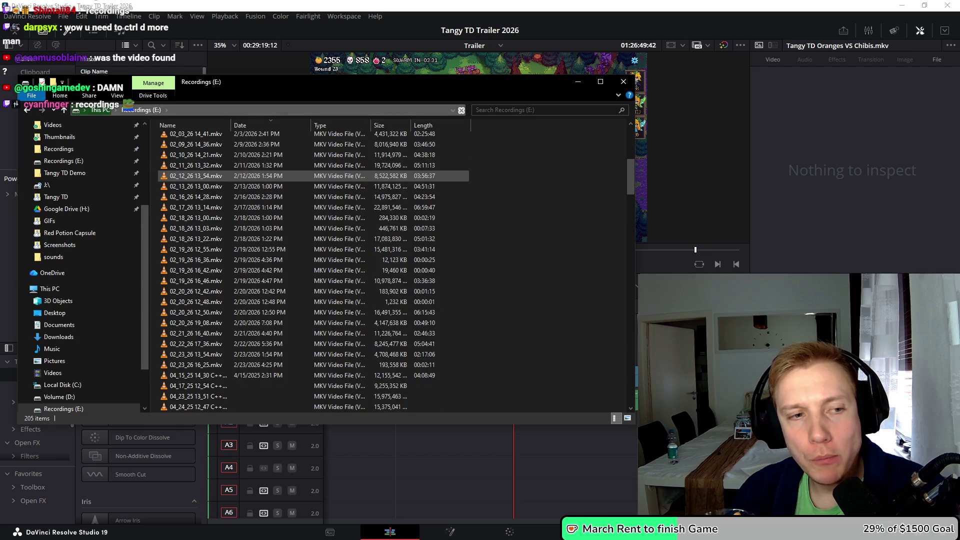
scroll(188, 178, down, 9)
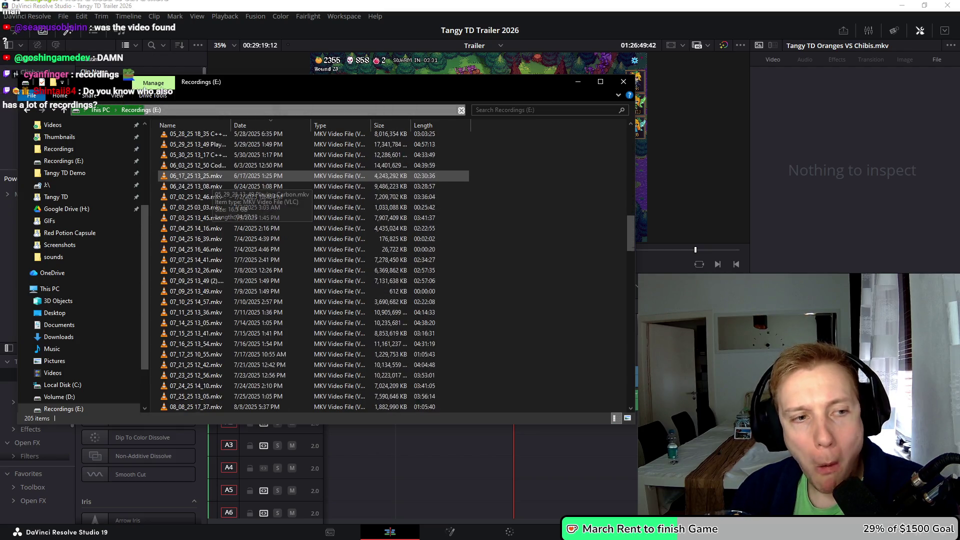
scroll(188, 178, down, 8)
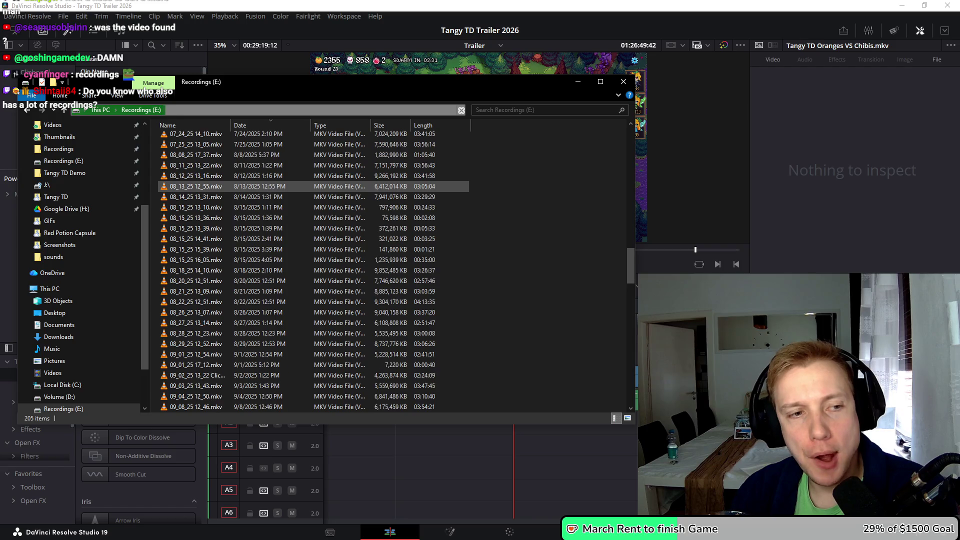
scroll(187, 178, down, 12)
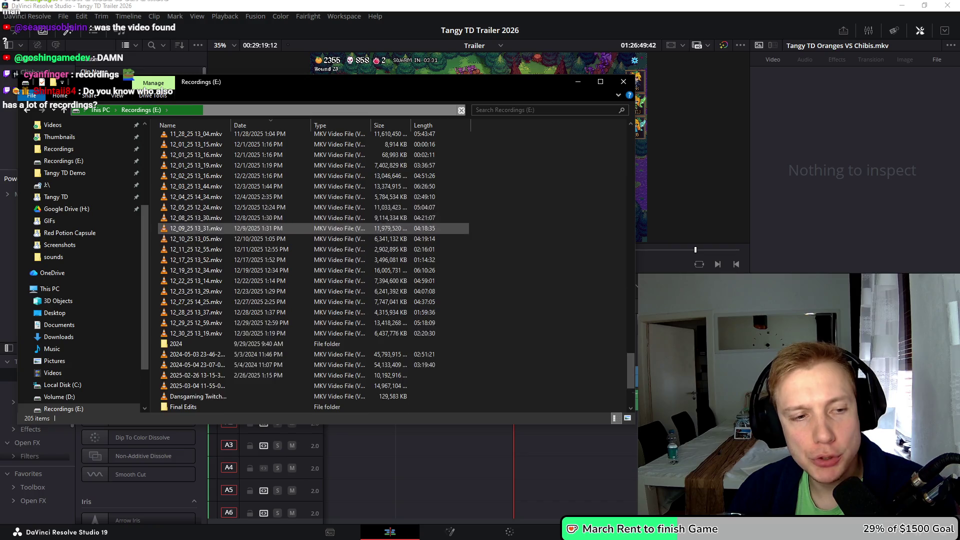
scroll(184, 242, up, 20)
scroll(176, 242, up, 20)
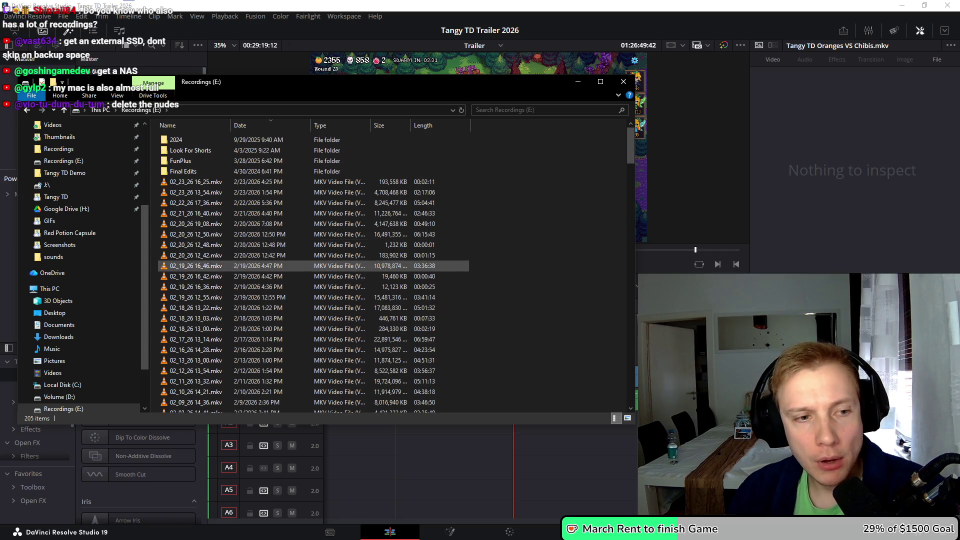
scroll(176, 228, down, 8)
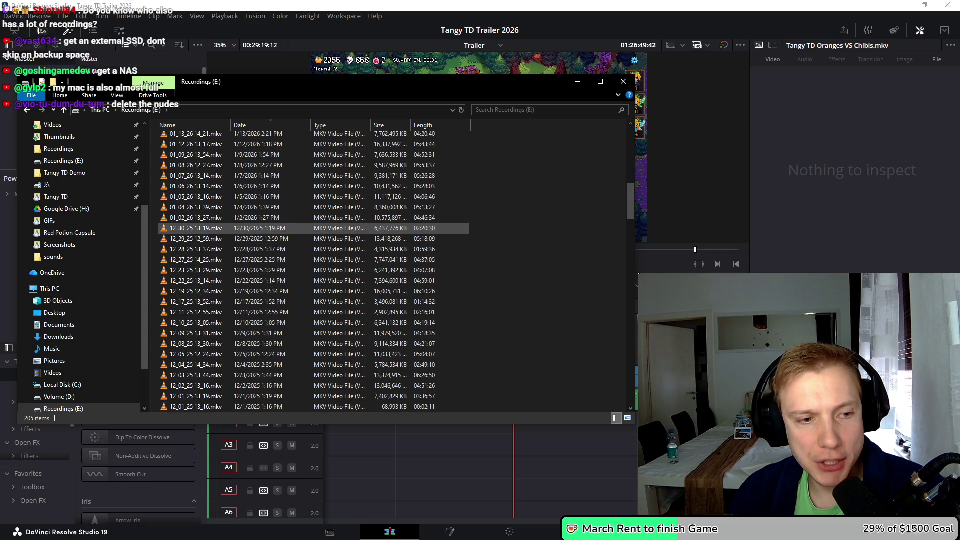
scroll(176, 228, down, 7)
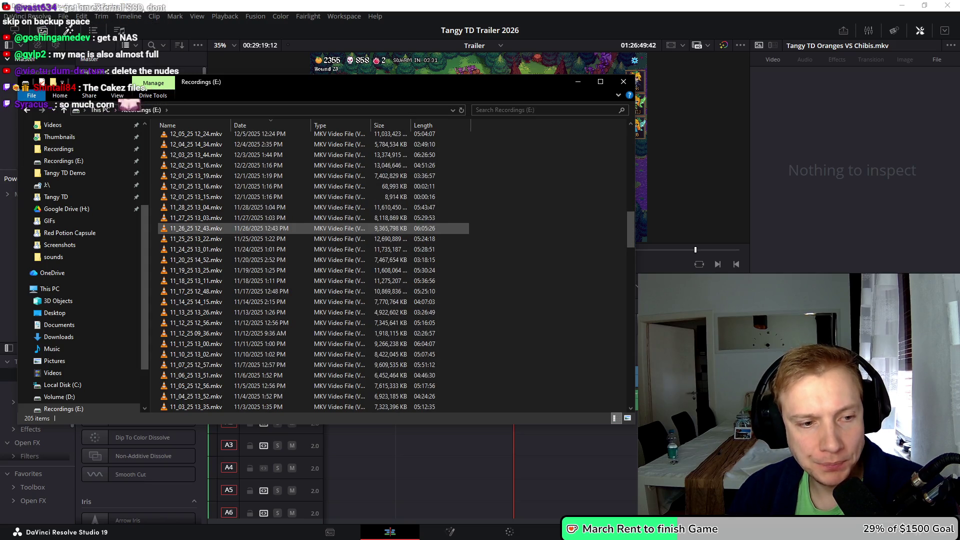
scroll(176, 229, up, 15)
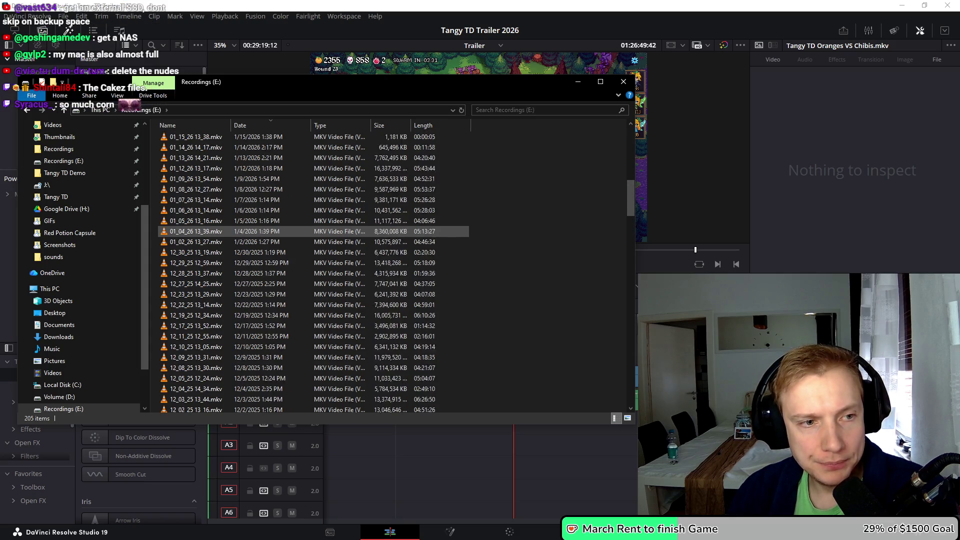
scroll(176, 228, up, 3)
scroll(176, 228, down, 11)
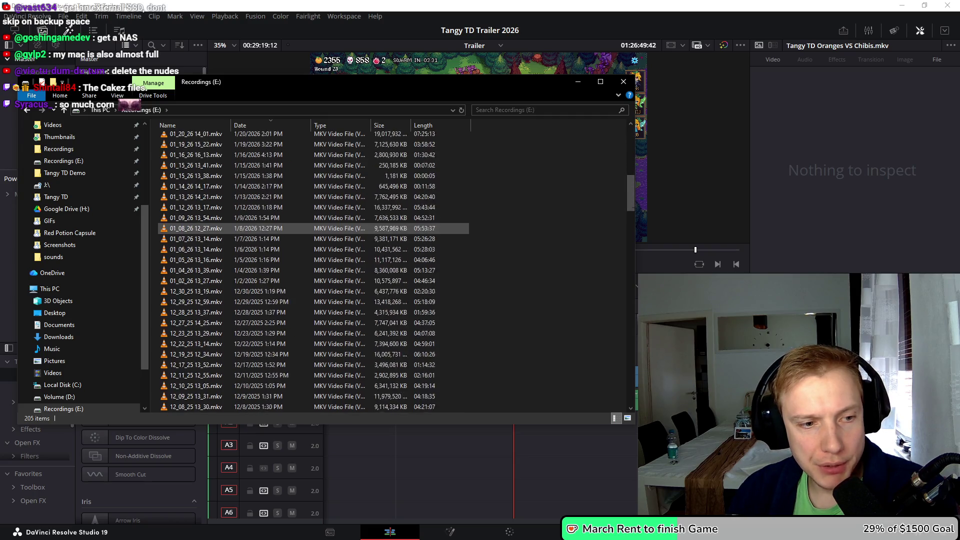
scroll(176, 228, down, 20)
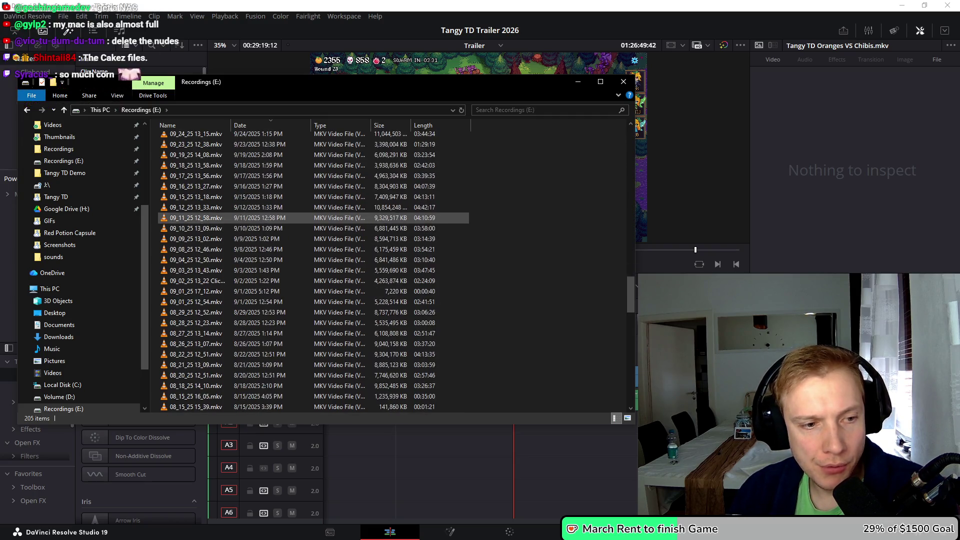
scroll(176, 223, down, 7)
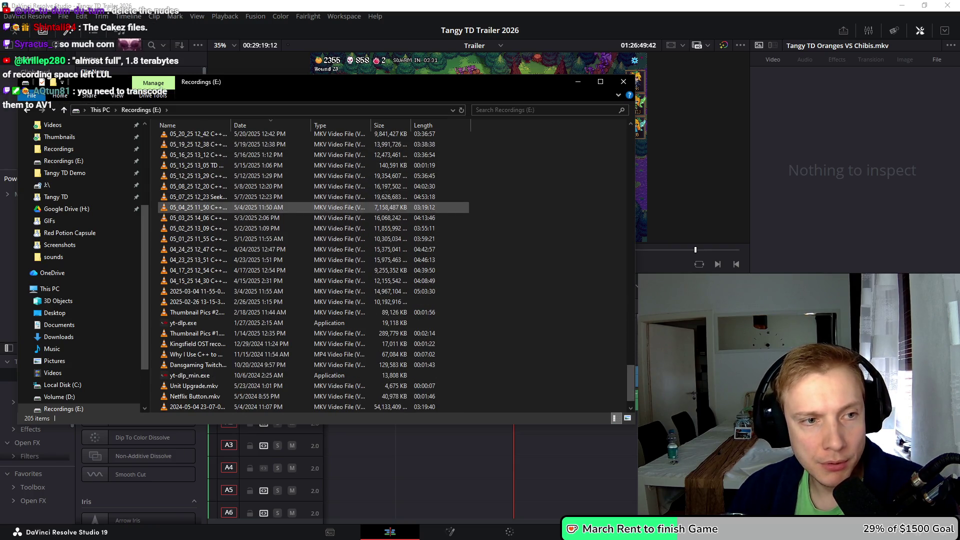
scroll(314, 225, up, 3)
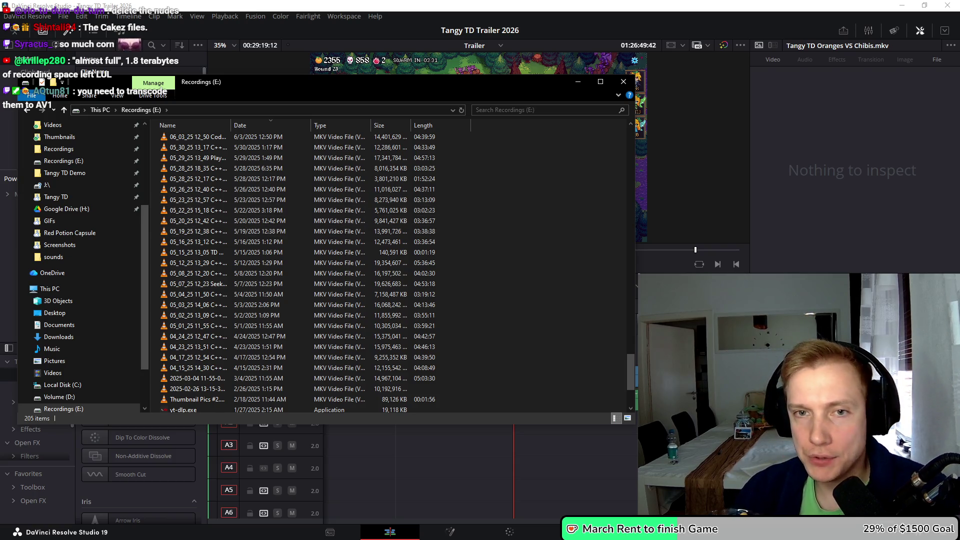
click(624, 82)
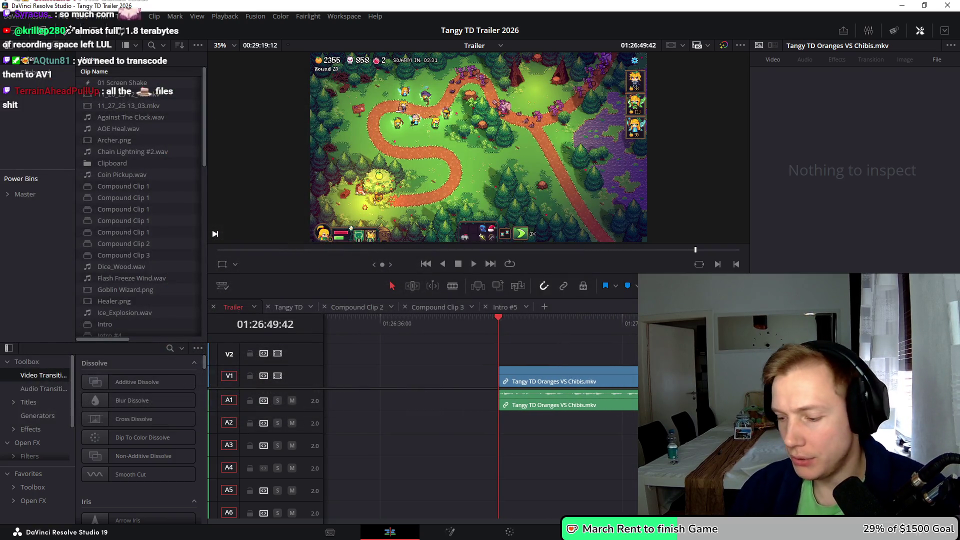
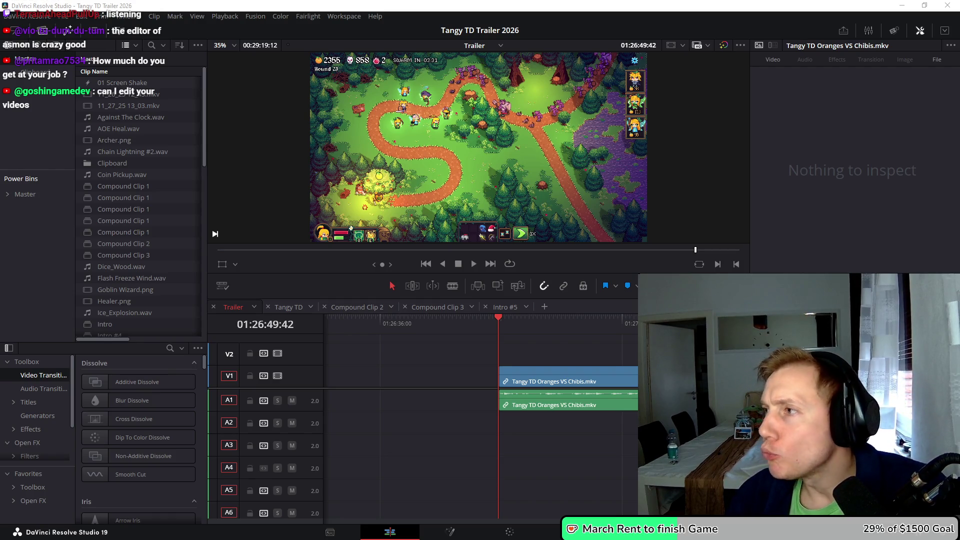
Switch from Resolve to the Firefox Google Images results for little fighter 2 louis
key(alt+Tab)
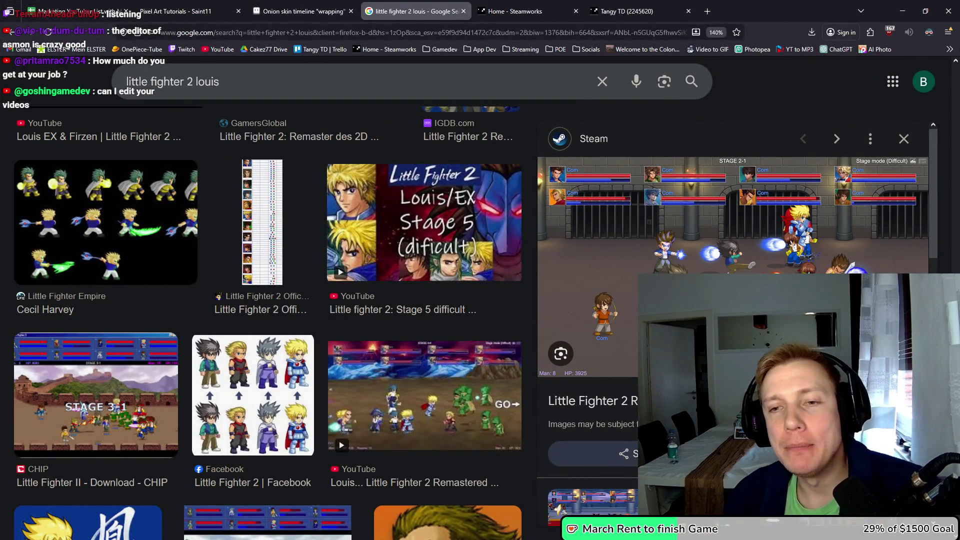
Browse Little Fighter 2 previews and open the Noisy Pixel screenshot in a new tab
scroll(732, 200, down, 3)
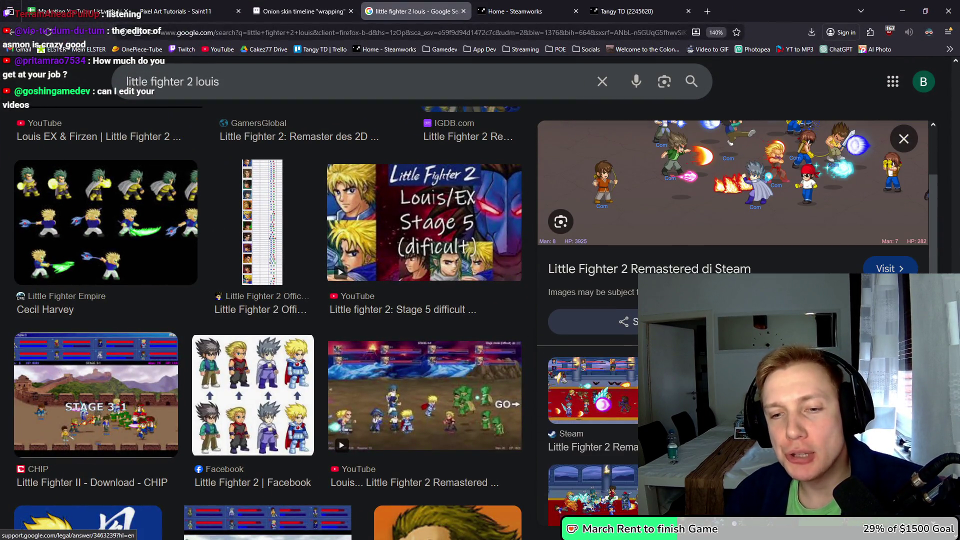
click(701, 400)
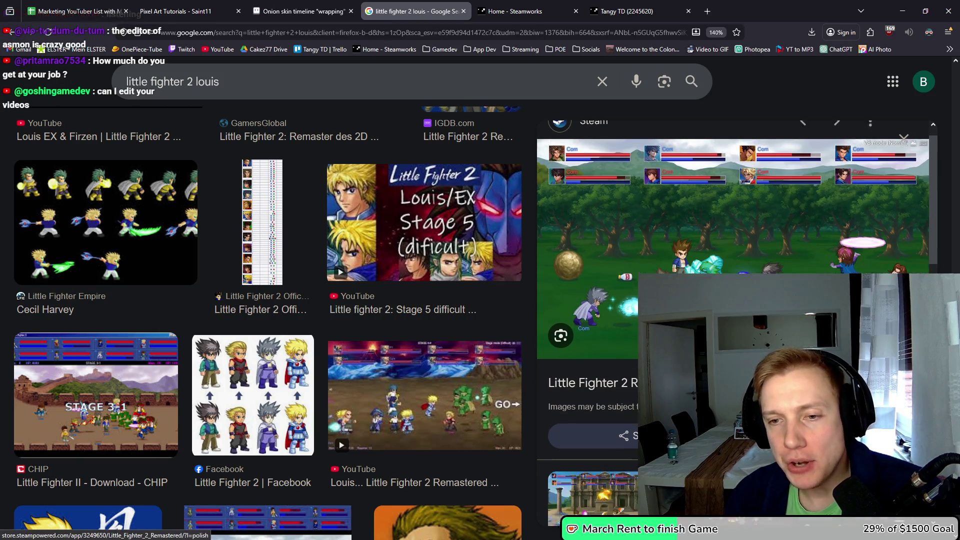
scroll(733, 300, down, 3)
click(725, 325)
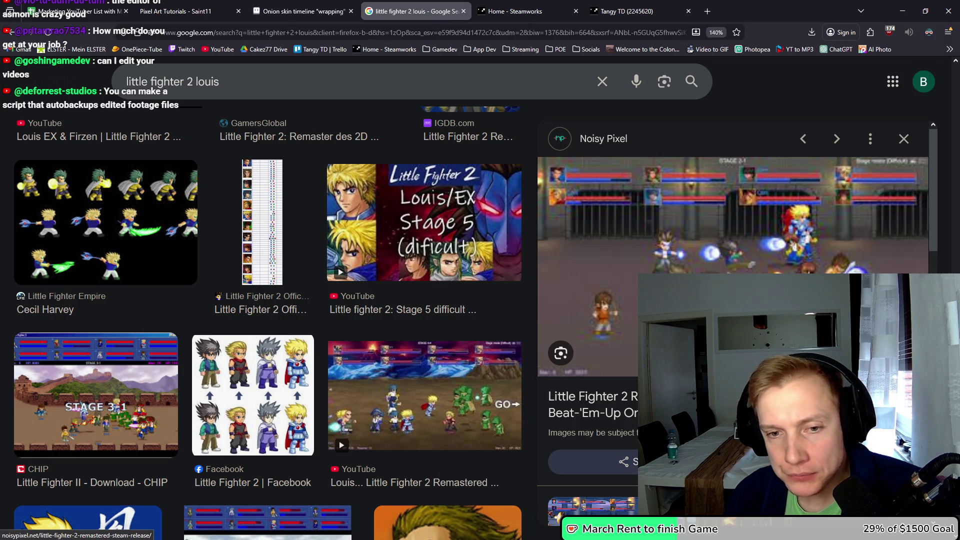
right_click(667, 194)
click(705, 317)
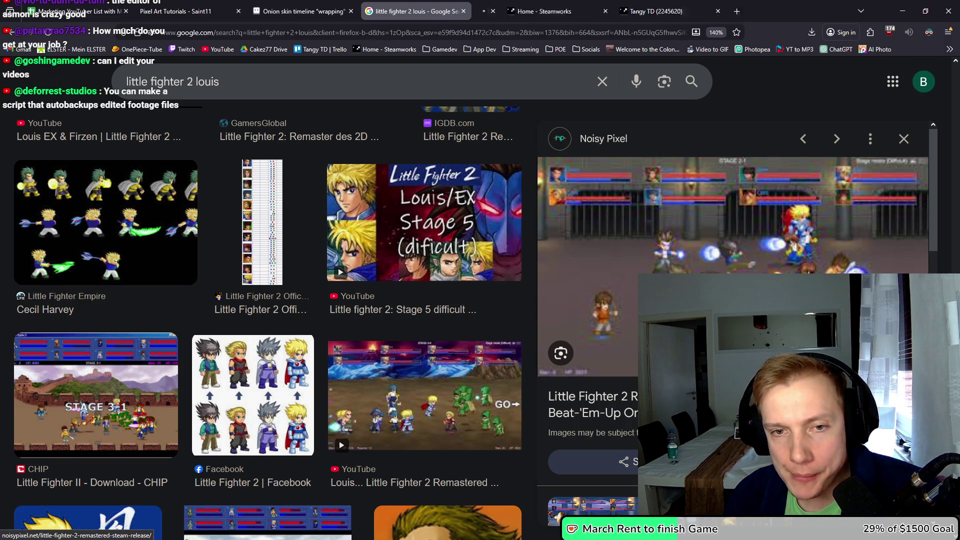
click(525, 11)
Open the screenshot's source article in a background tab, then load the YouTube home page
click(415, 11)
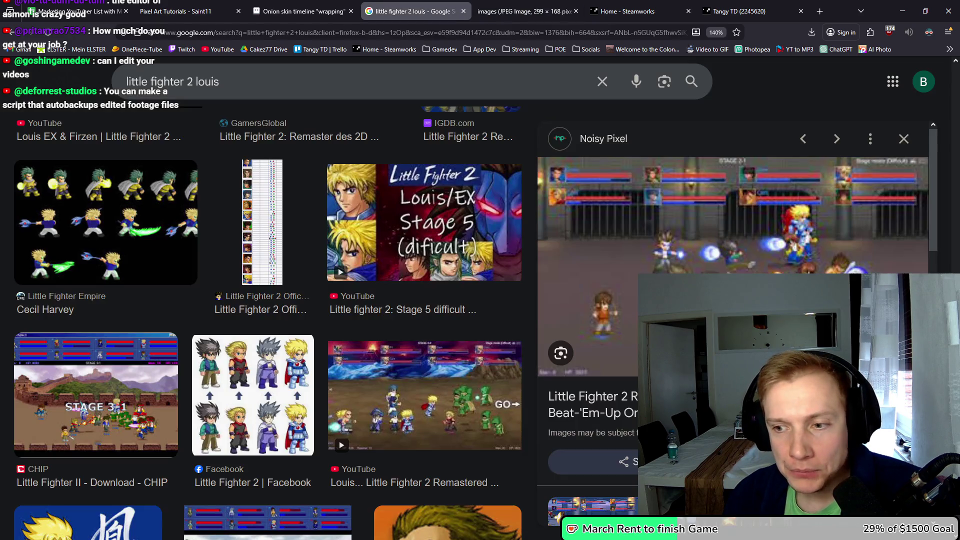
middle_click(700, 326)
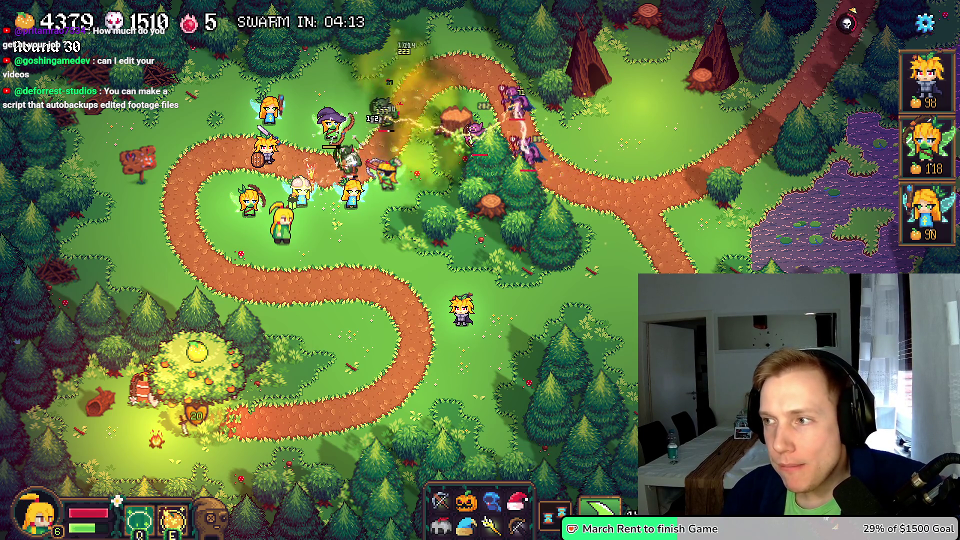
key(alt+Tab)
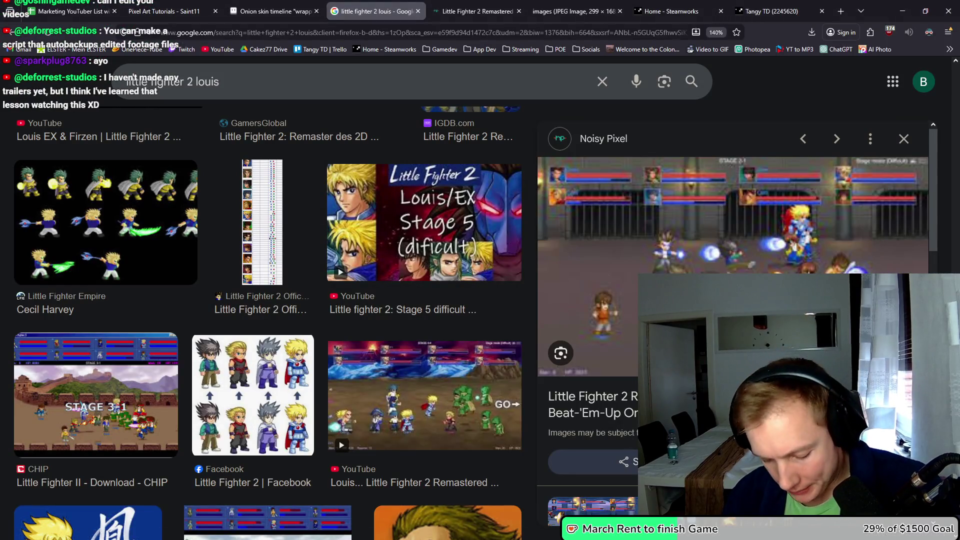
click(218, 49)
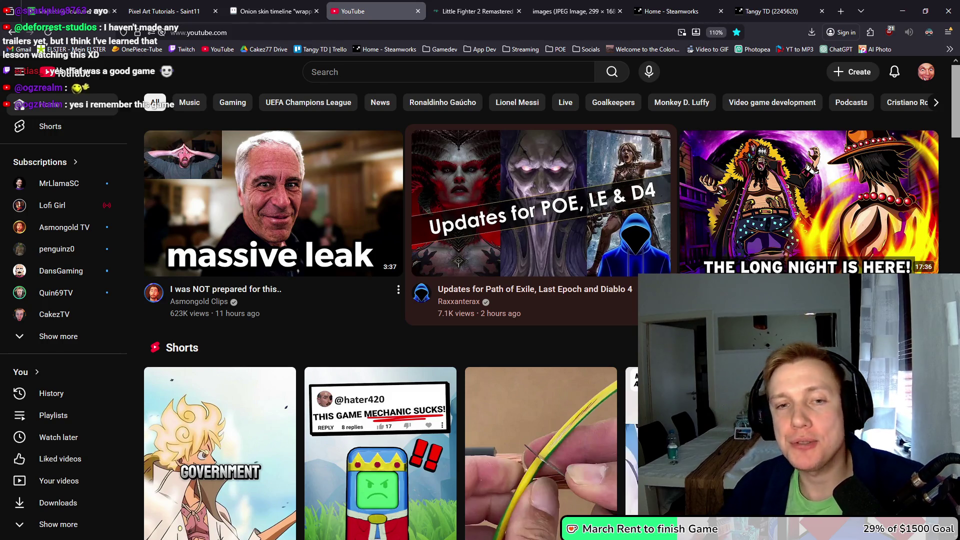
Go from the avatar menu to YouTube Studio and list the channel's Shorts under Content
click(926, 71)
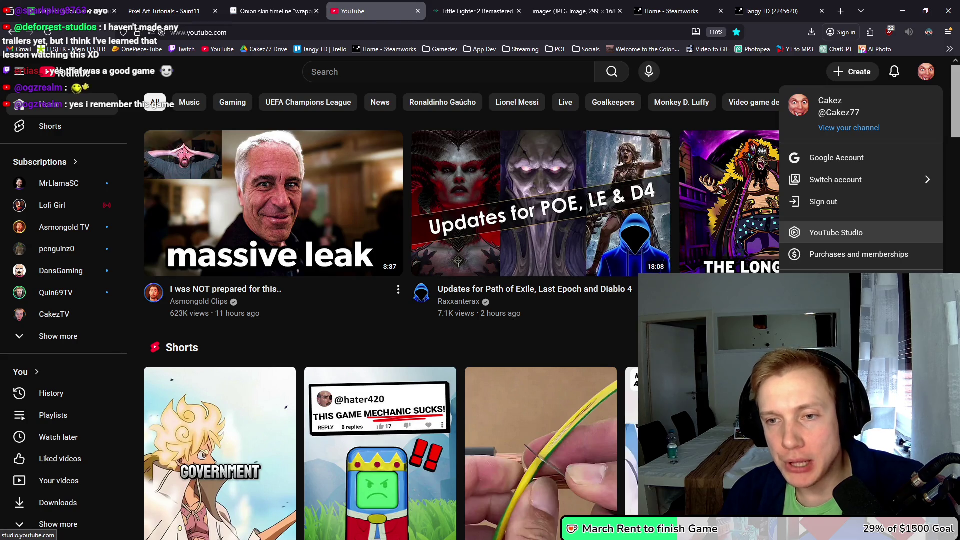
click(836, 232)
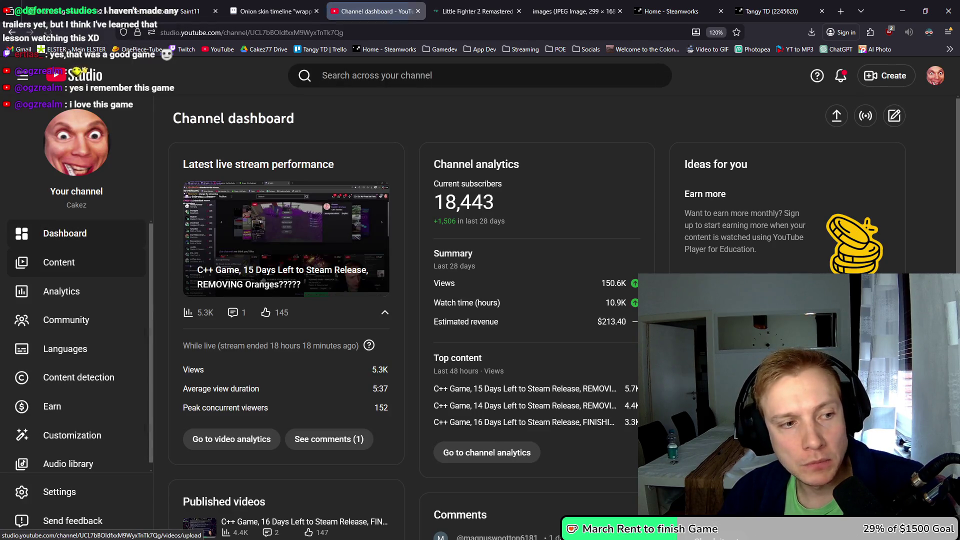
click(59, 262)
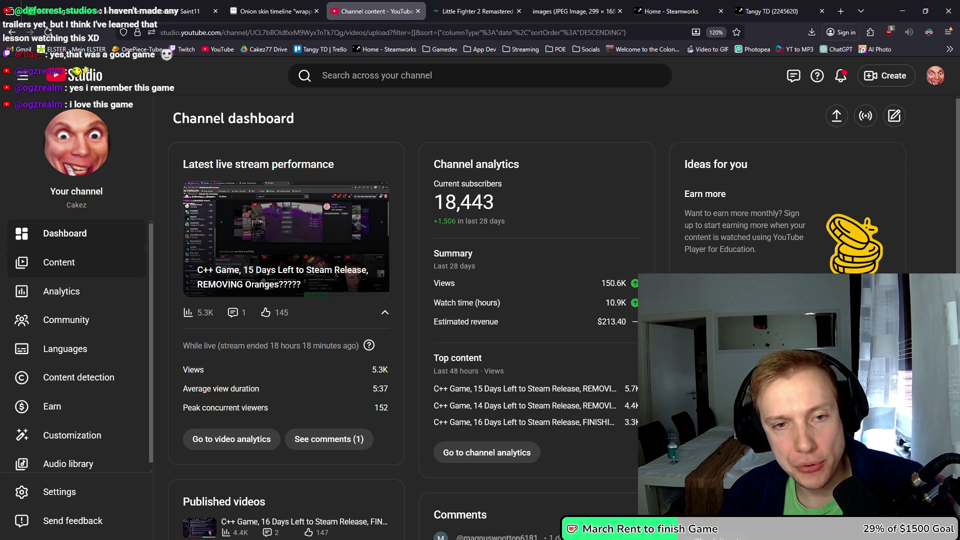
click(307, 151)
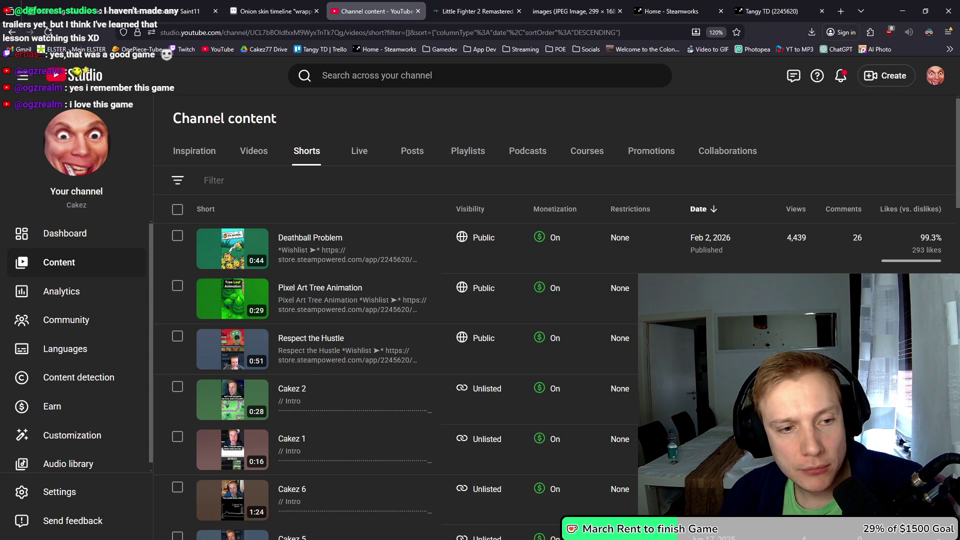
scroll(313, 275, down, 1)
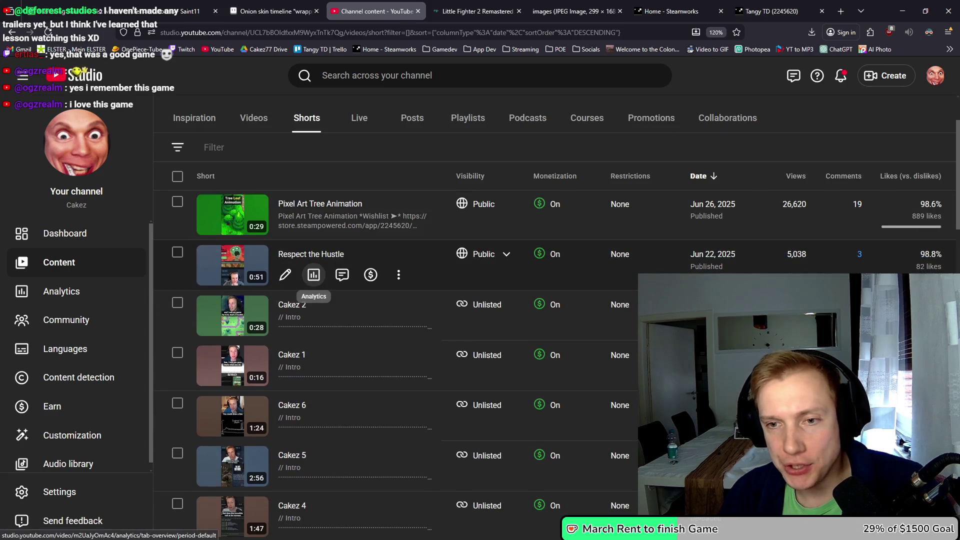
Review the Respect the Hustle Short's view and retention analytics, then switch to the Tangy TD game
click(313, 274)
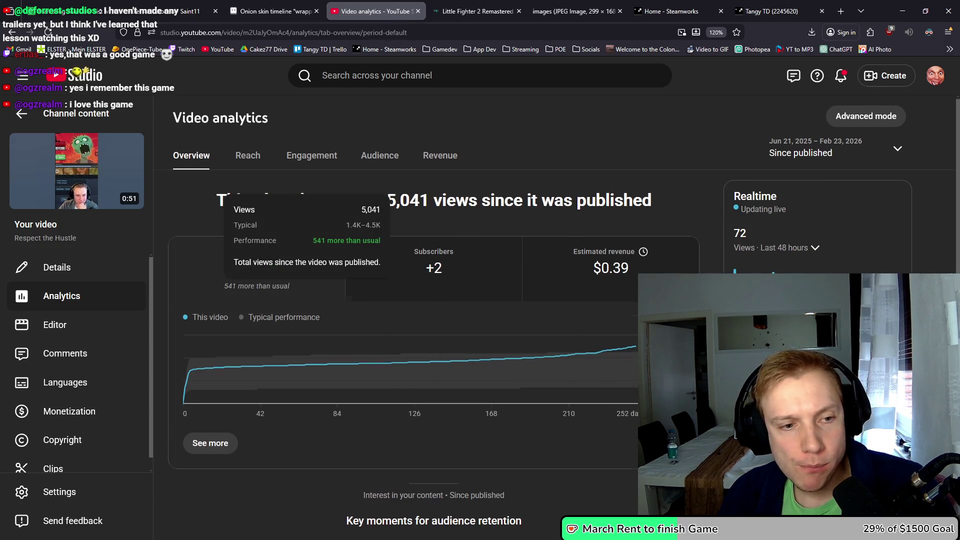
scroll(350, 300, down, 4)
scroll(350, 300, up, 3)
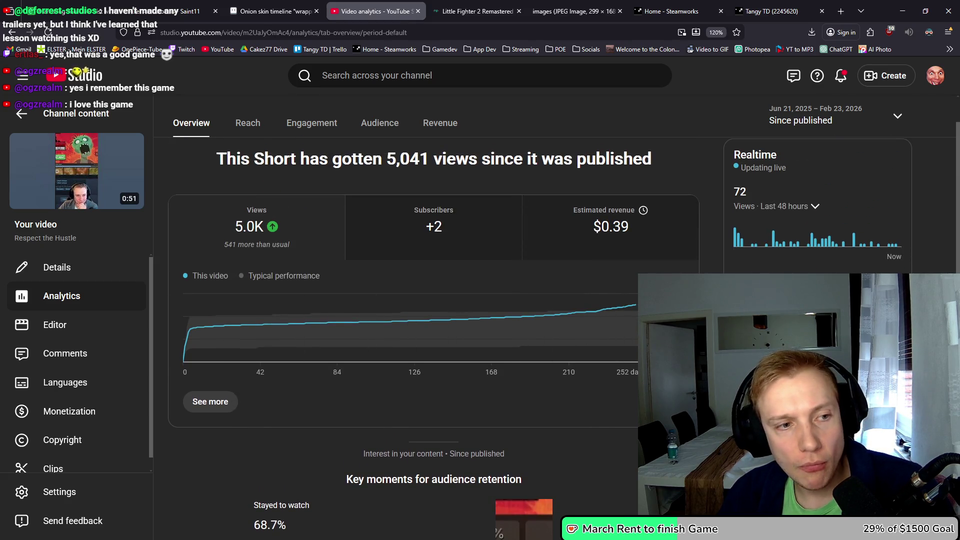
scroll(470, 325, down, 4)
scroll(470, 325, down, 2)
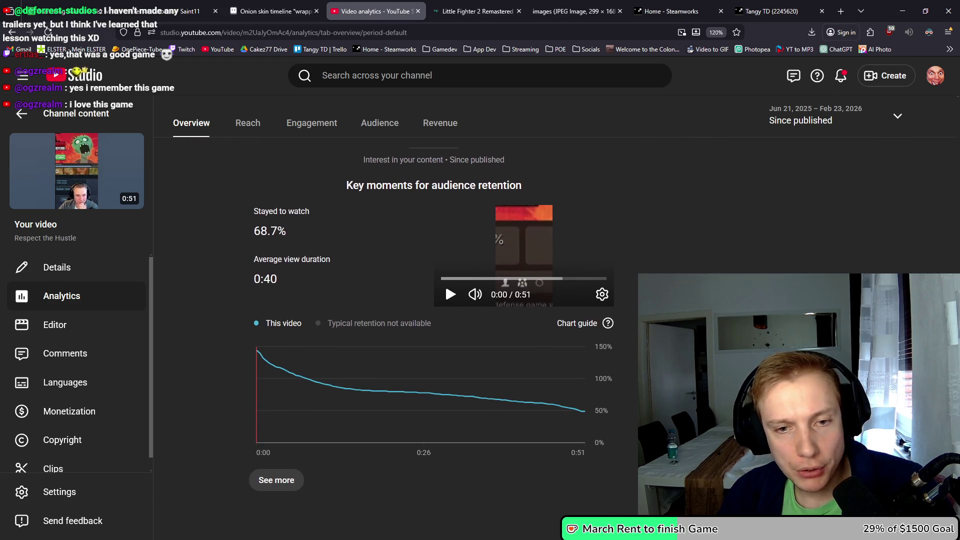
scroll(470, 325, up, 5)
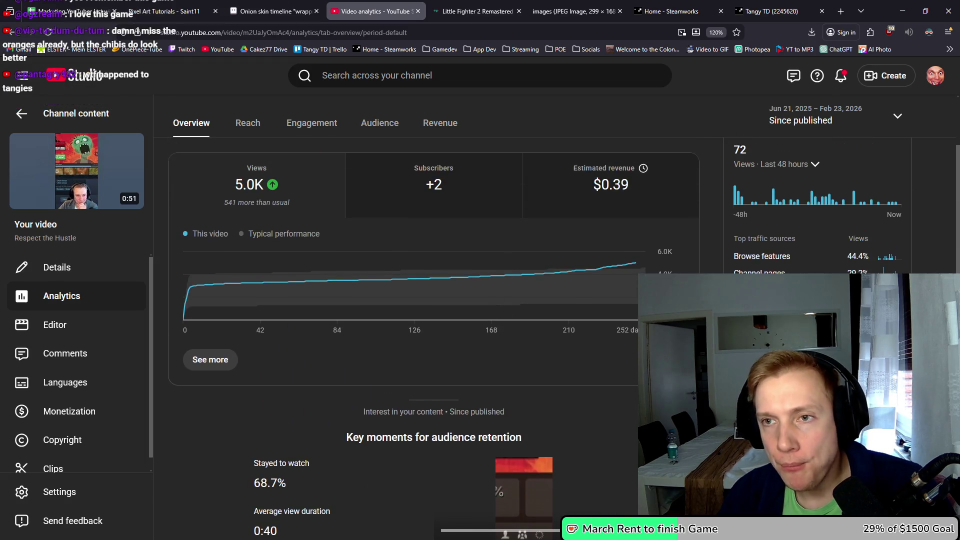
key(alt+Tab)
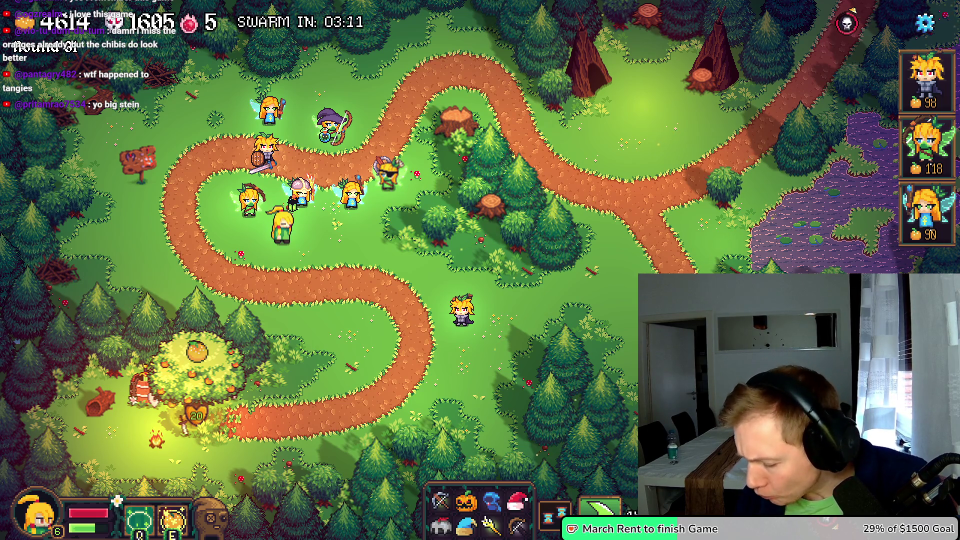
Return to Resolve and review the Oranges VS Chibis footage at double speed around 01:27:36
key(alt+Tab)
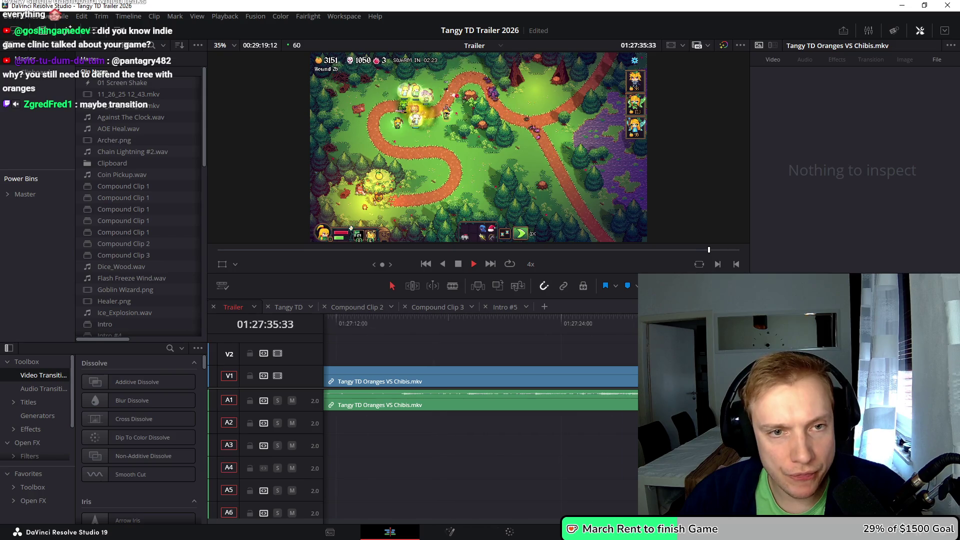
key(space)
key(space)
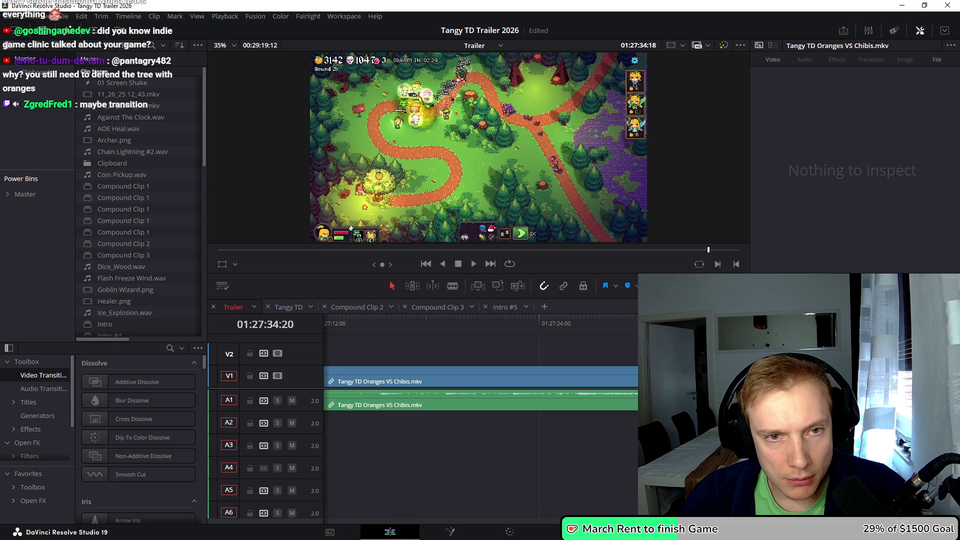
key(l)
key(l)
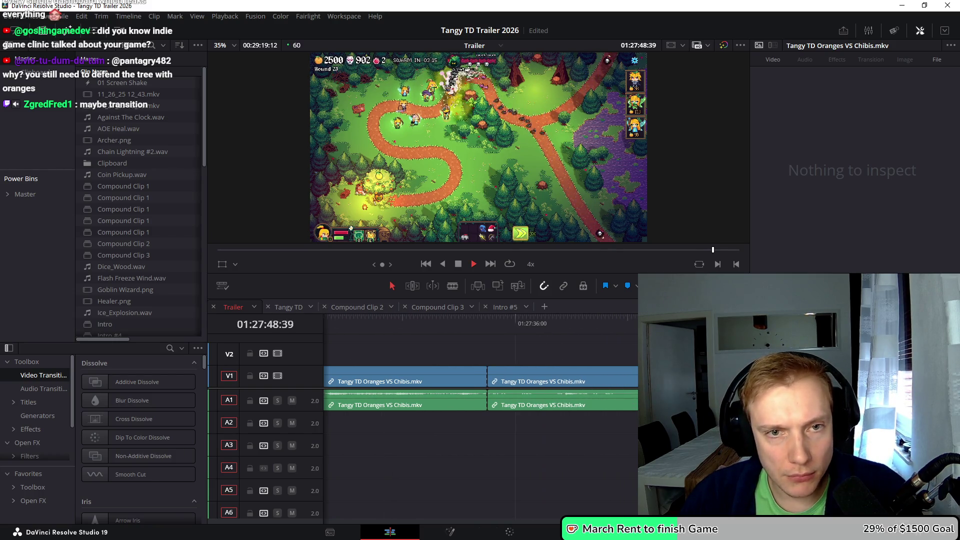
click(489, 320)
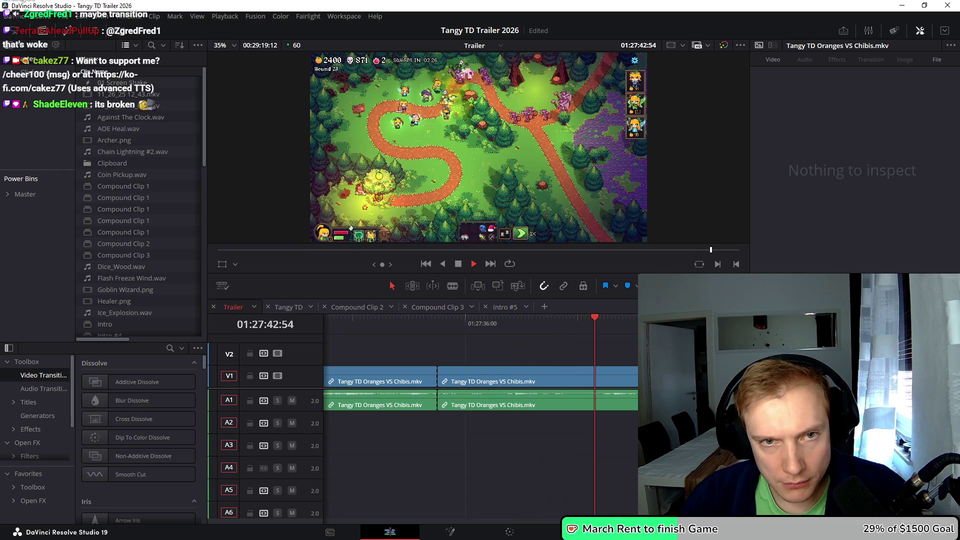
key(space)
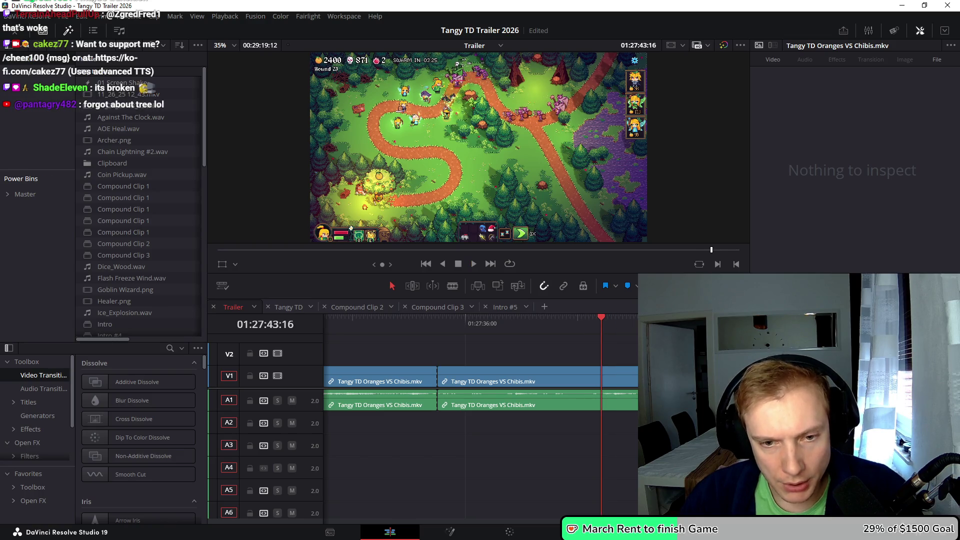
key(Up)
Shift the clip after the cut later, review at 4x, then undo the move
click(475, 380)
drag(438, 380, 489, 380)
key(l)
key(l)
key(l)
key(space)
key(l)
key(l)
key(ctrl+z)
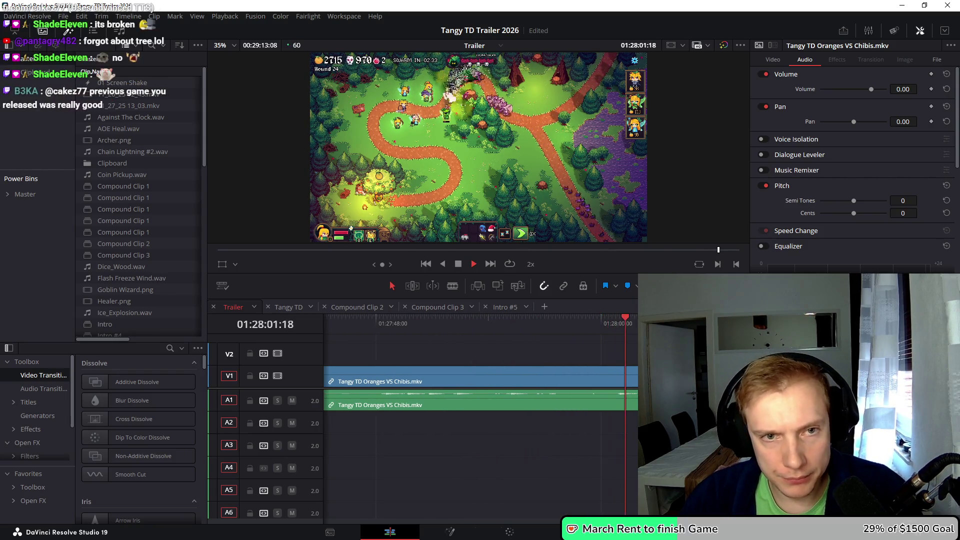
key(space)
key(Left)
key(Left)
key(Left)
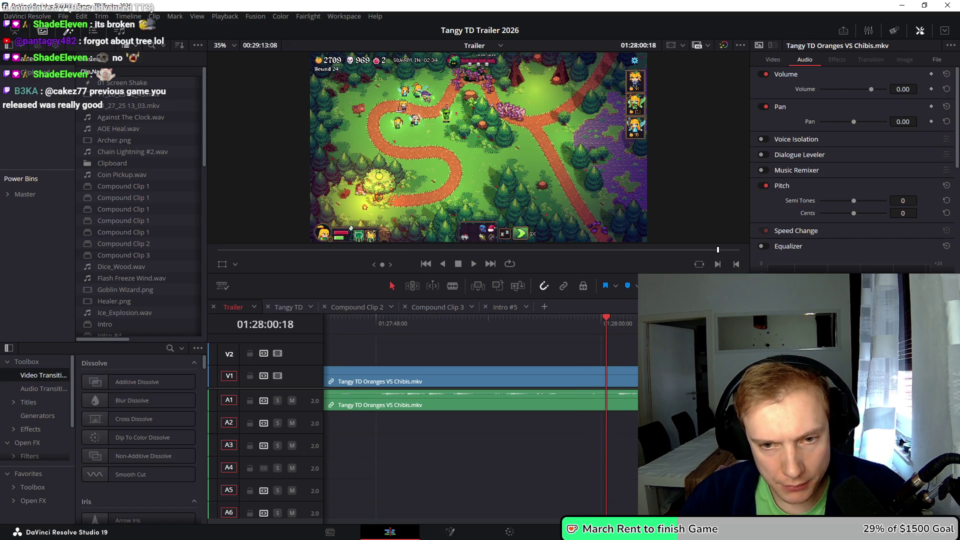
Remove unwanted Oranges VS Chibis stretches, review with J/K/L, and split the clip at the chosen frame
key(ctrl+z)
key(ctrl+z)
key(ctrl+z)
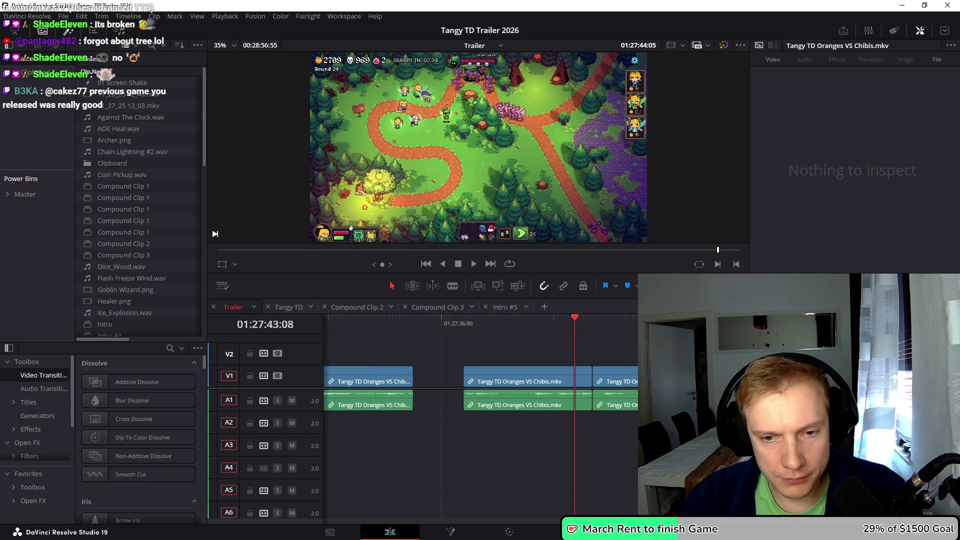
key(space)
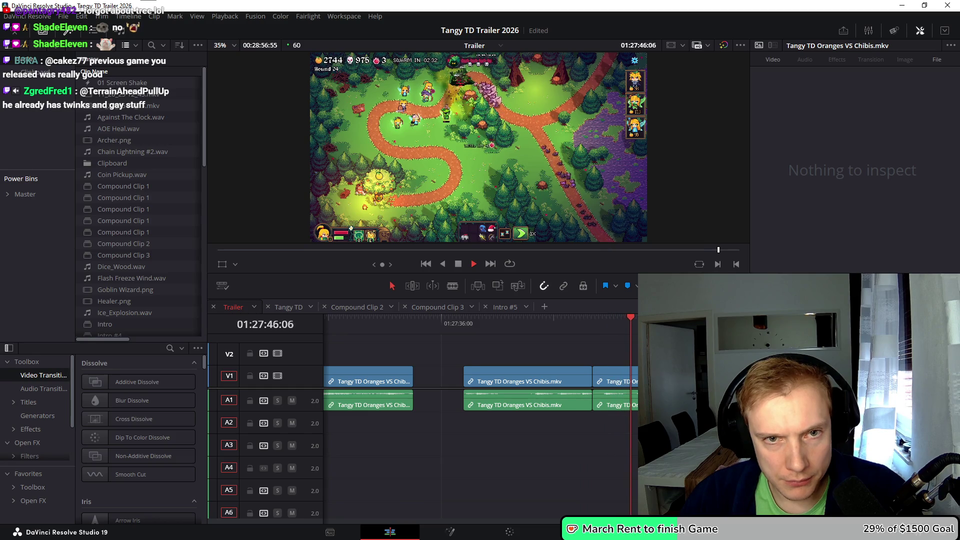
key(j)
key(j)
key(j)
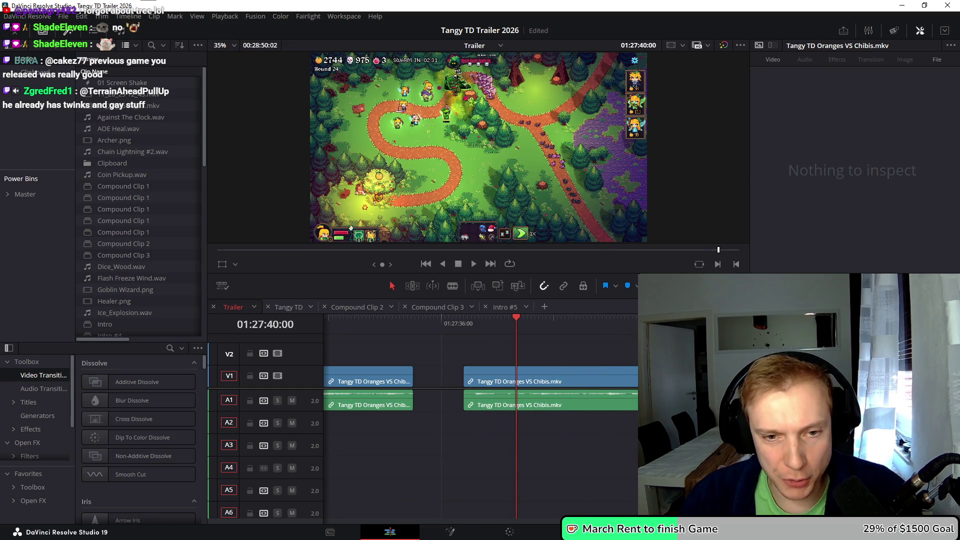
key(l)
key(ctrl+equal)
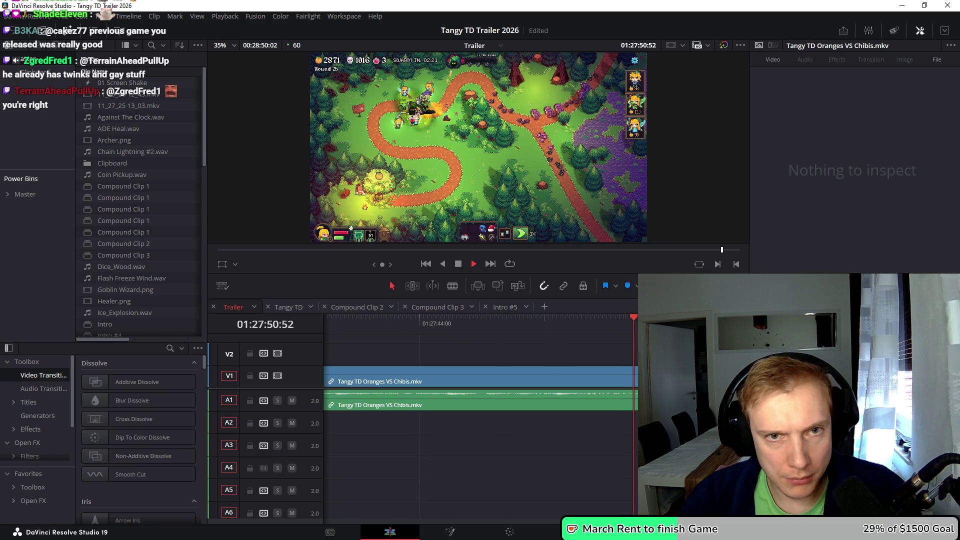
key(alt+l)
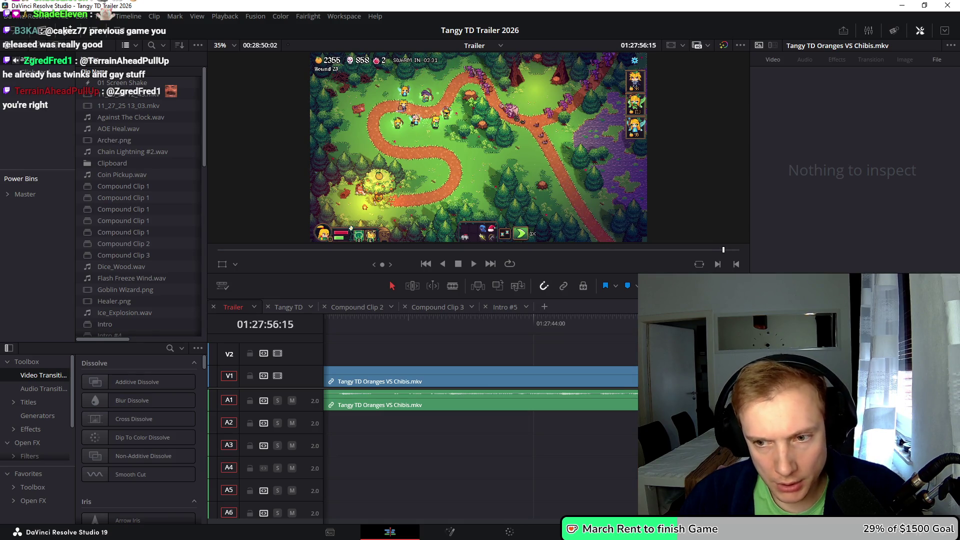
key(ctrl+backslash)
key(l)
key(l)
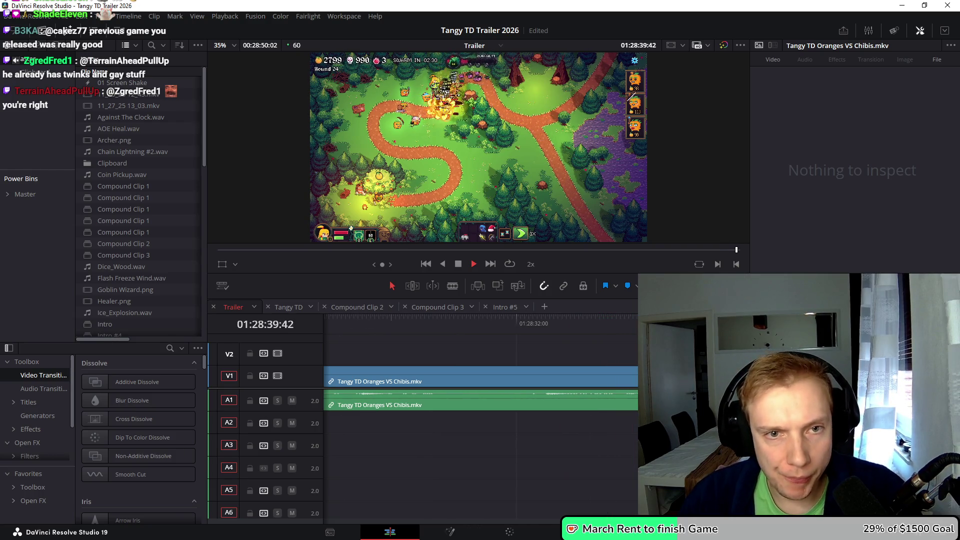
Replay the recent section and undo/redo edits to settle the Oranges VS Chibis cuts
click(524, 319)
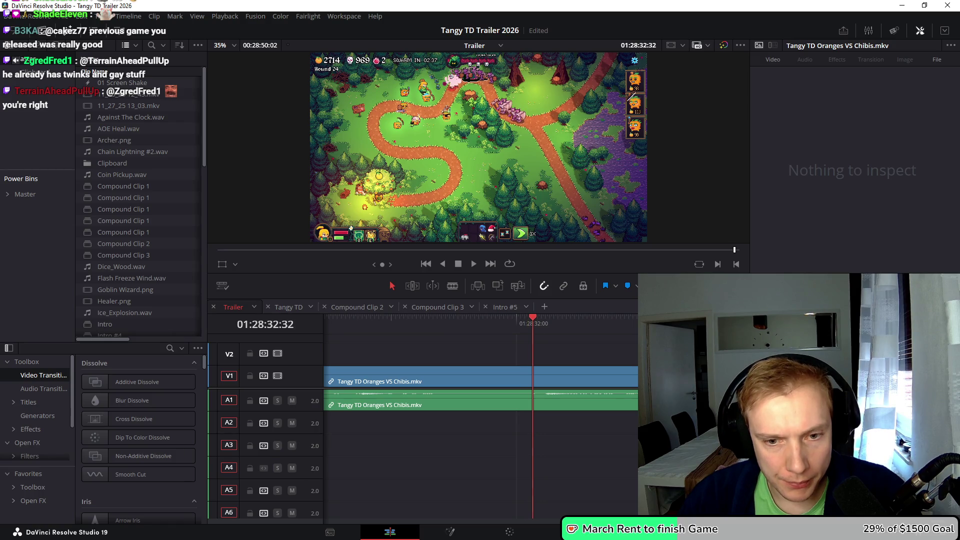
key(ctrl+z)
key(ctrl+z)
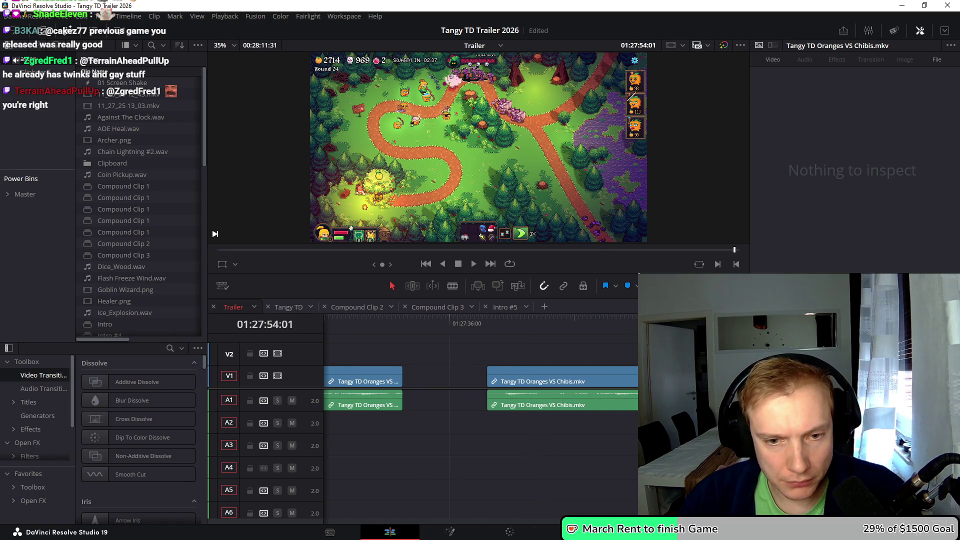
key(space)
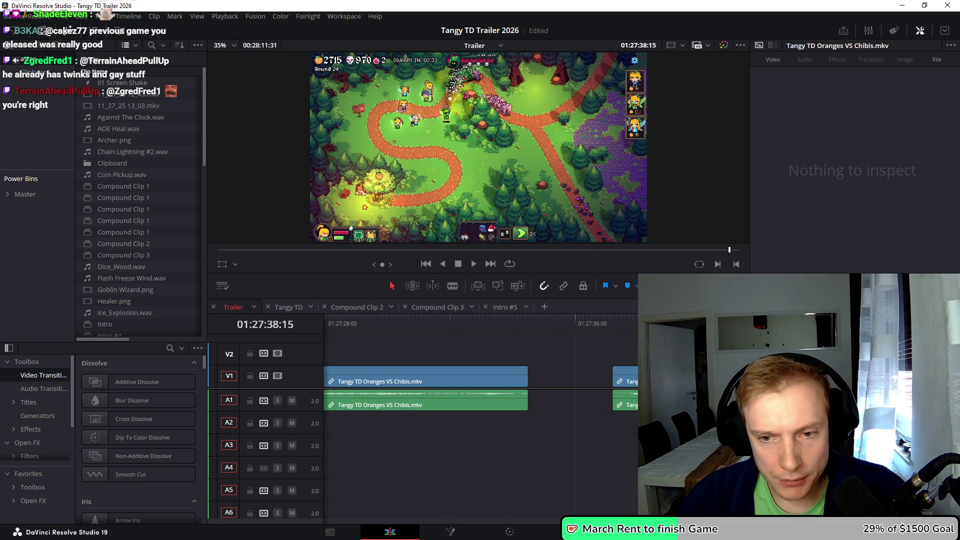
key(l)
key(l)
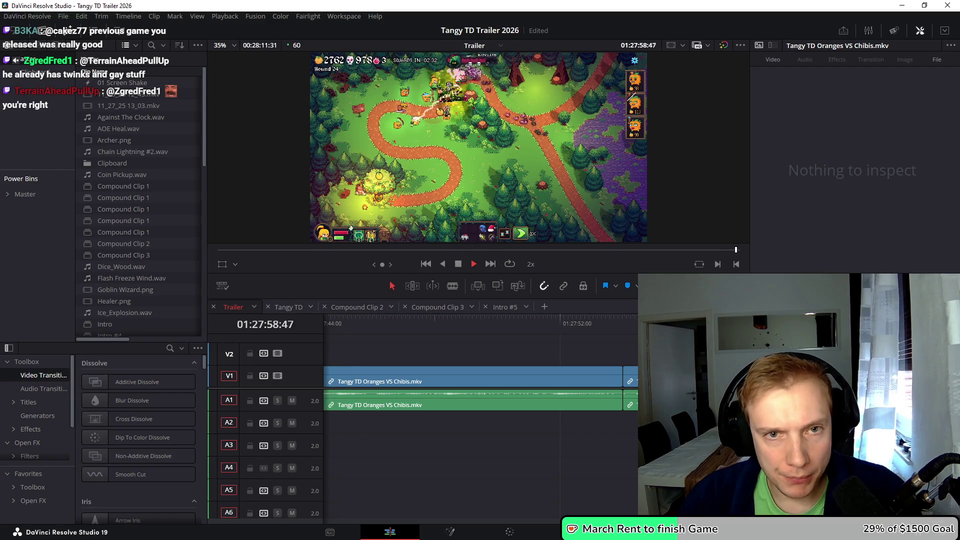
key(space)
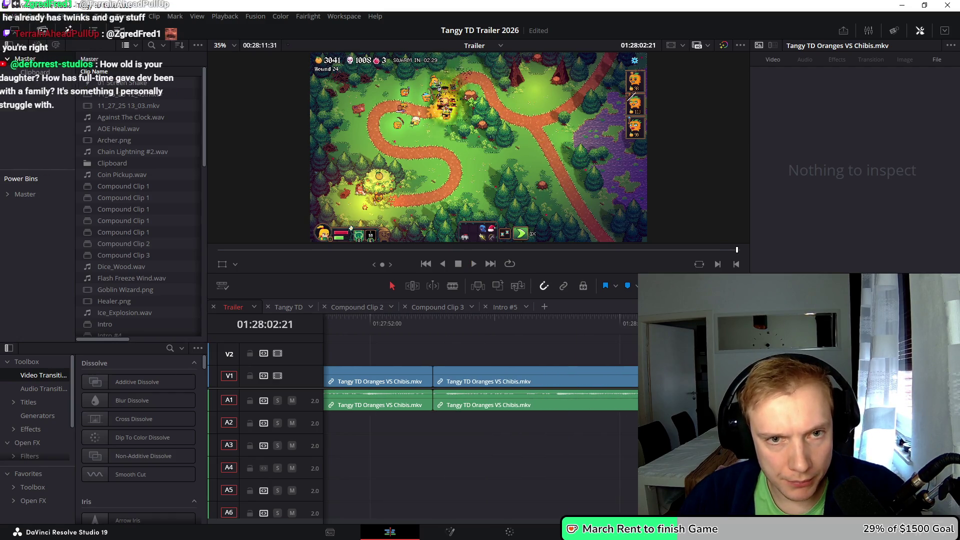
key(ctrl+z)
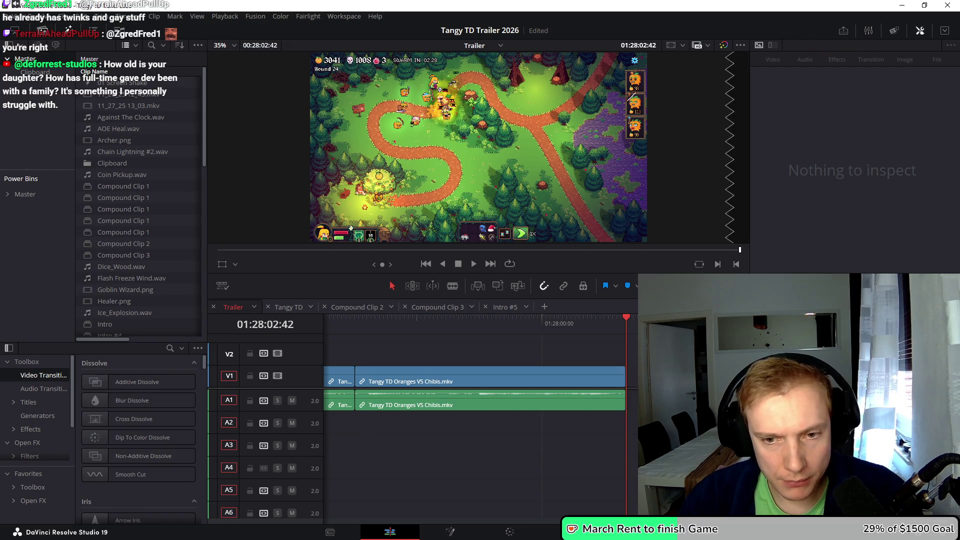
key(ctrl+z)
key(ctrl+z)
key(ctrl+z)
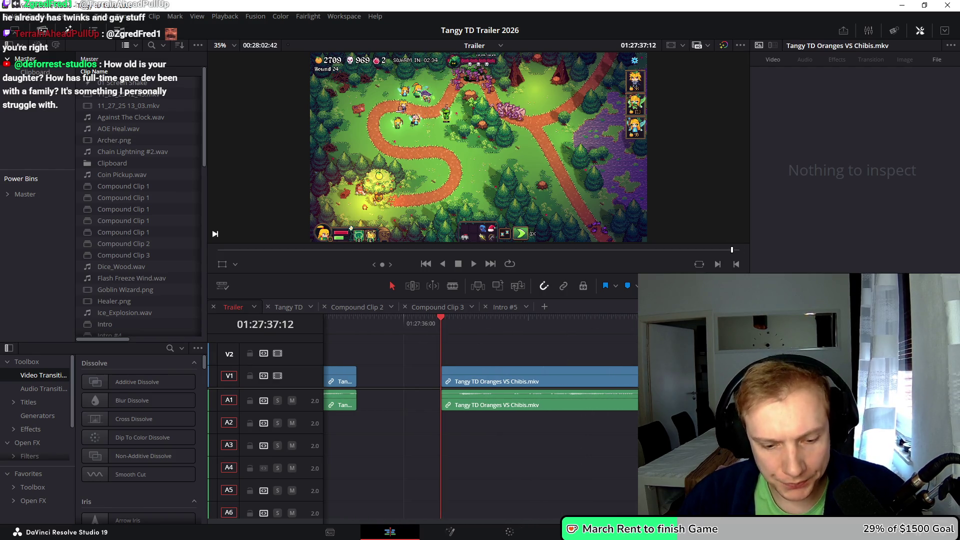
key(ctrl+shift+z)
key(ctrl+shift+z)
key(ctrl+shift+z)
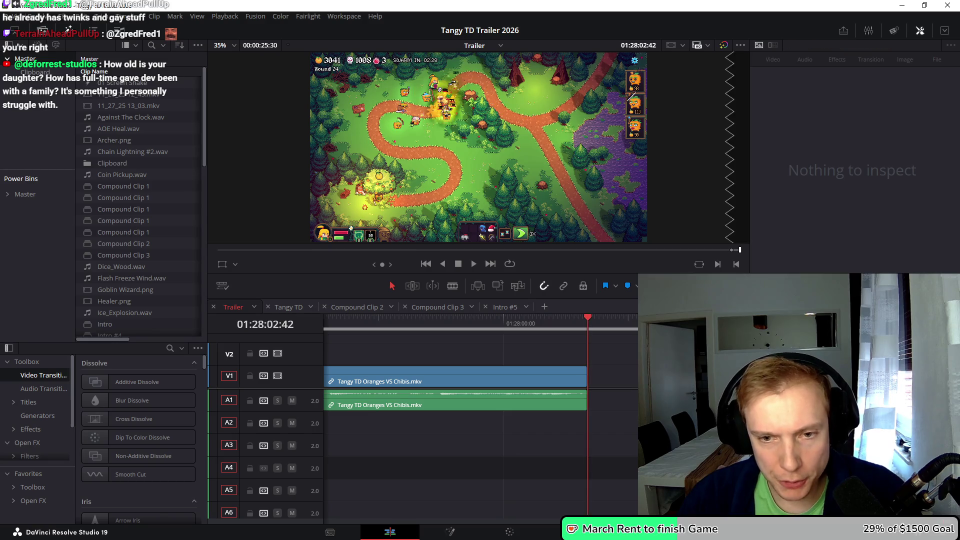
key(ctrl+z)
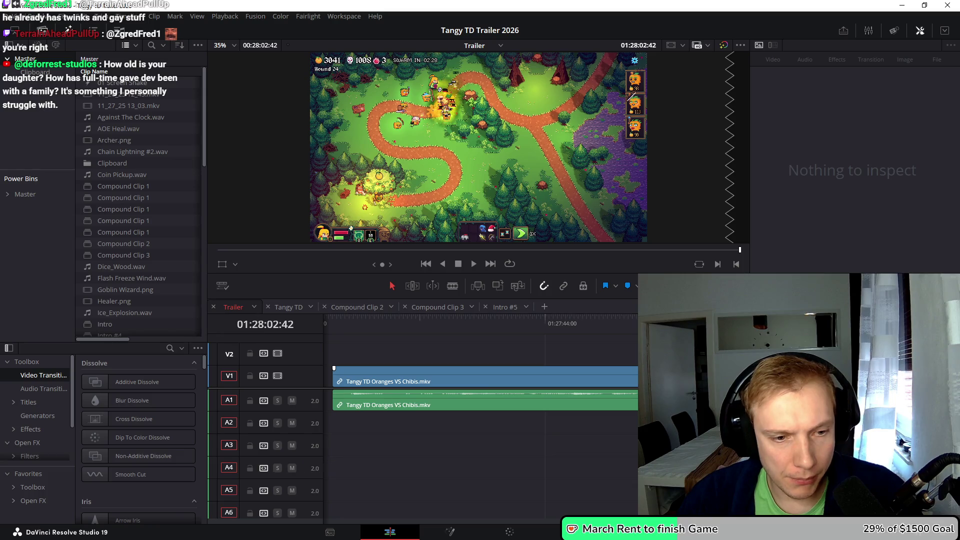
Delete the empty A6 audio track and re-review the gameplay clip
right_click(310, 366)
click(350, 440)
key(l)
key(l)
key(j)
key(l)
key(l)
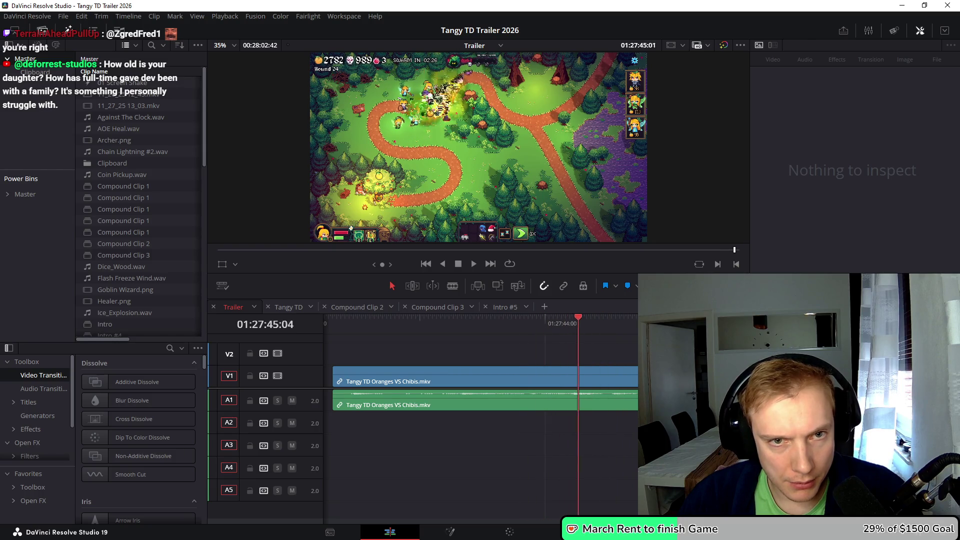
key(k)
Play the Oranges VS Chibis clip through to its last frame and go to the Deliver page
click(335, 368)
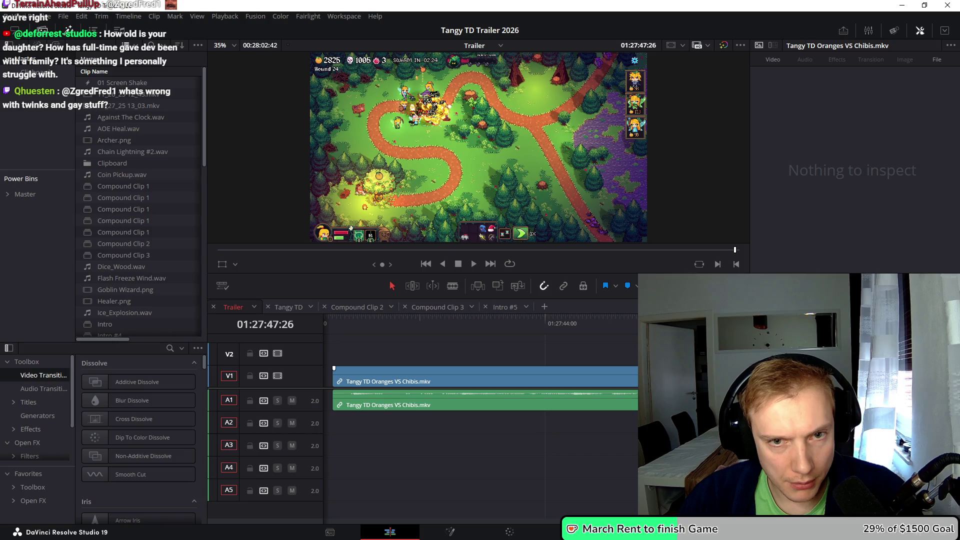
key(Up)
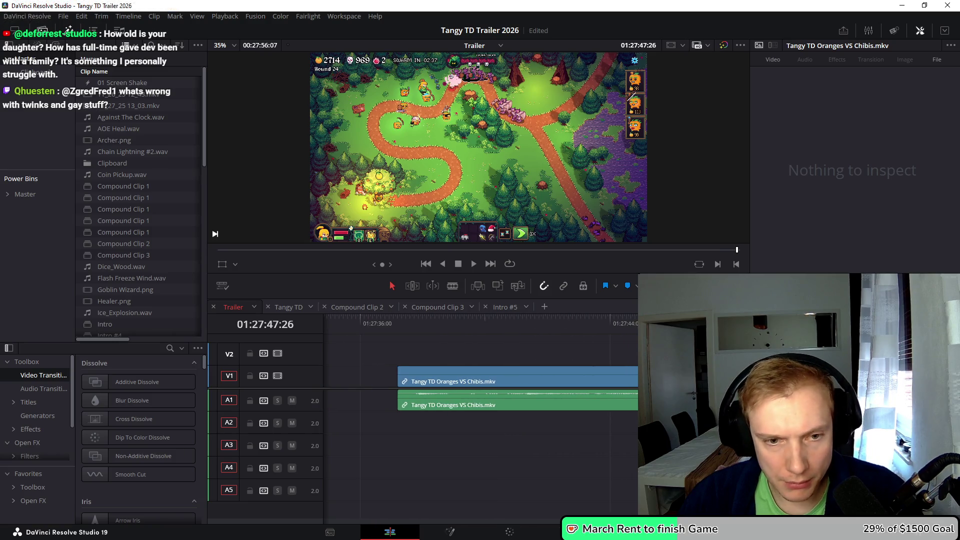
key(l)
key(l)
key(l)
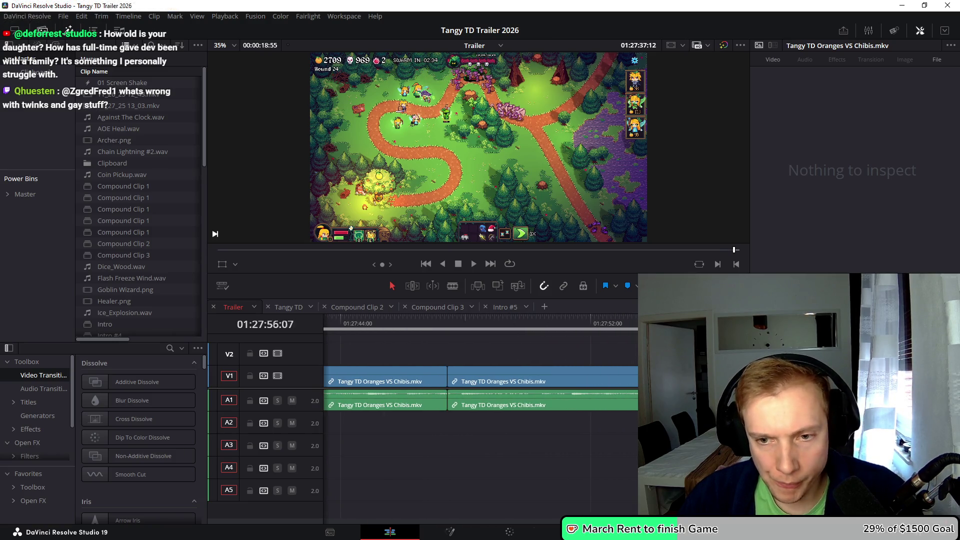
key(Left)
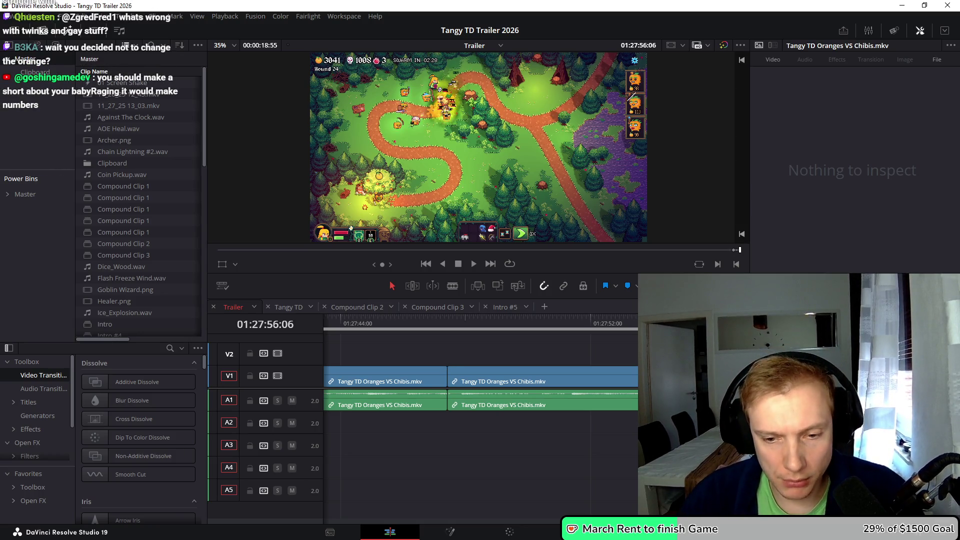
key(shift+8)
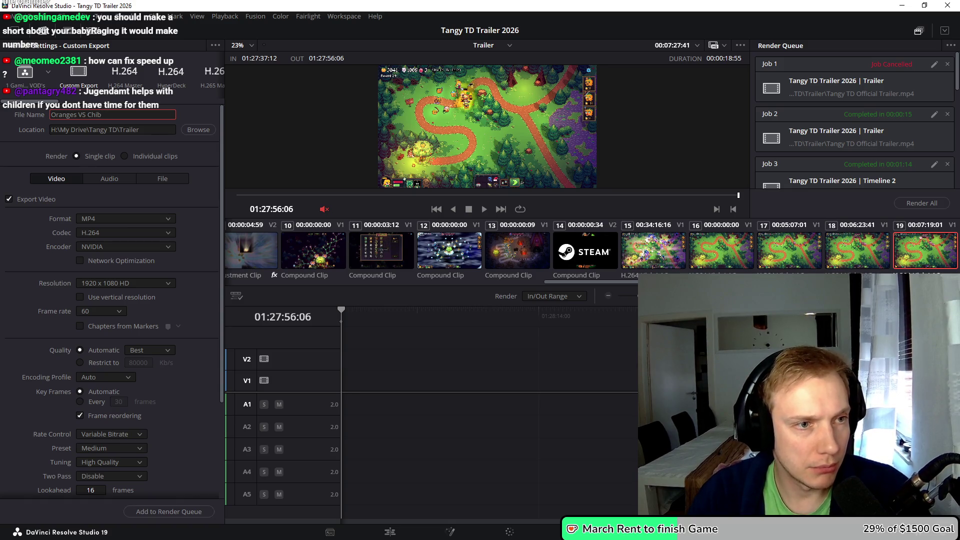
Name the export Oranges VS Heroes and add it to the render queue
text(ie)
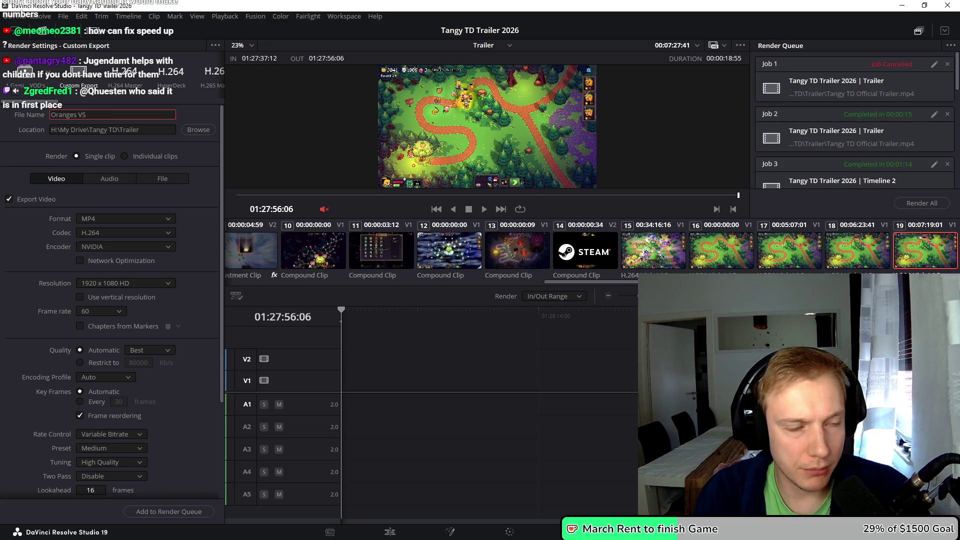
key(BackSpace)
key(BackSpace)
text(Heroes)
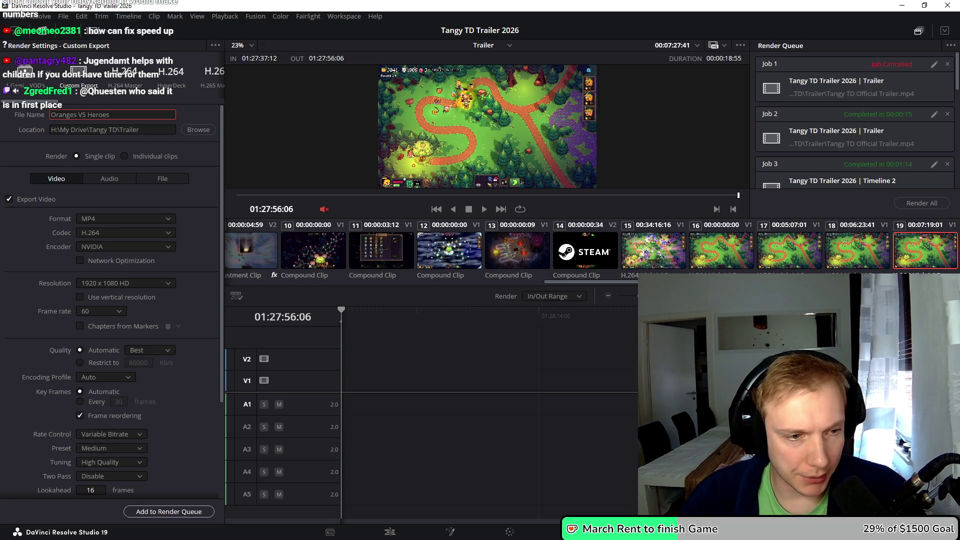
click(169, 512)
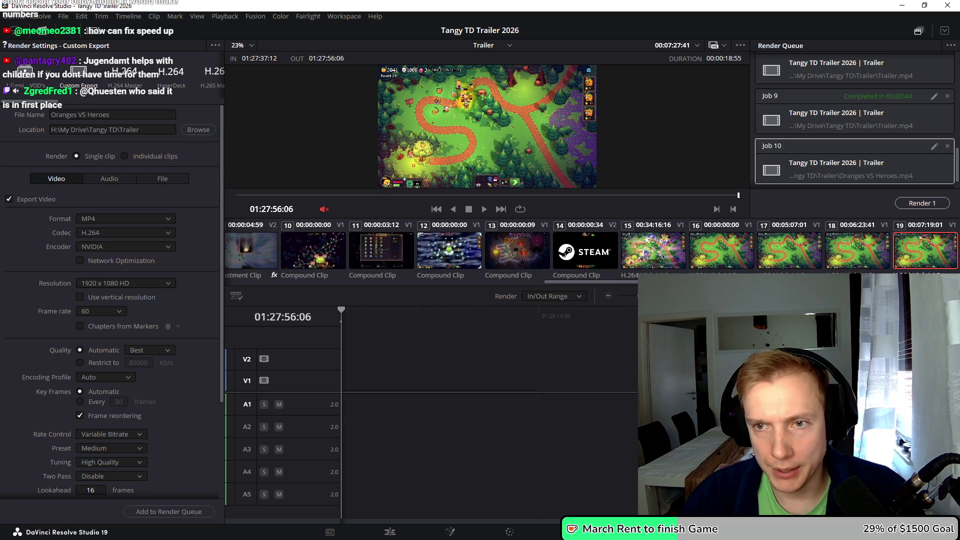
Render the job and open the finished file's folder in File Explorer
click(922, 203)
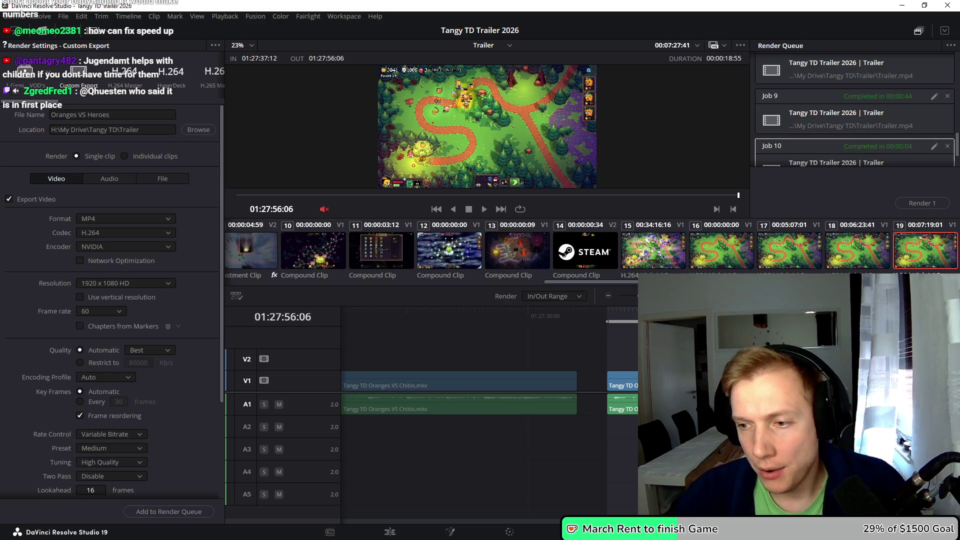
right_click(861, 158)
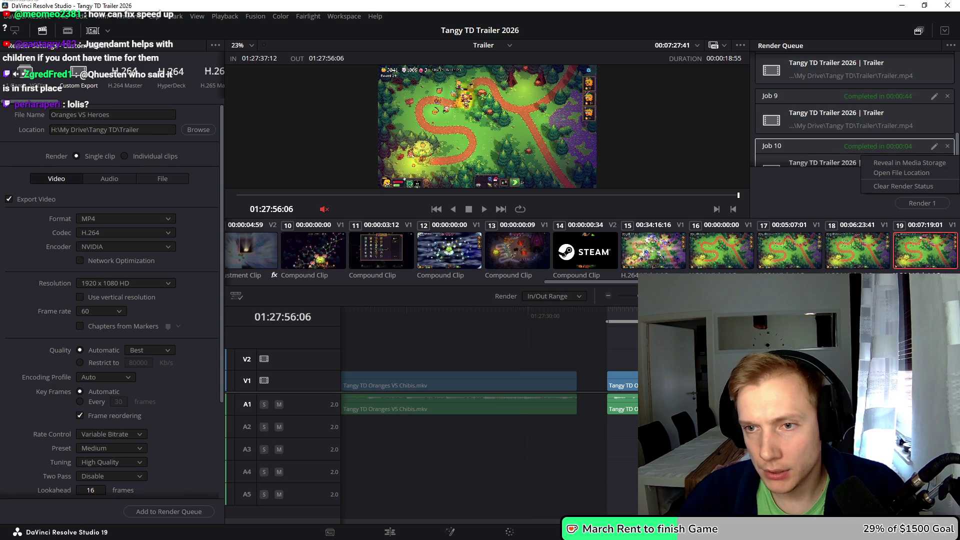
click(902, 173)
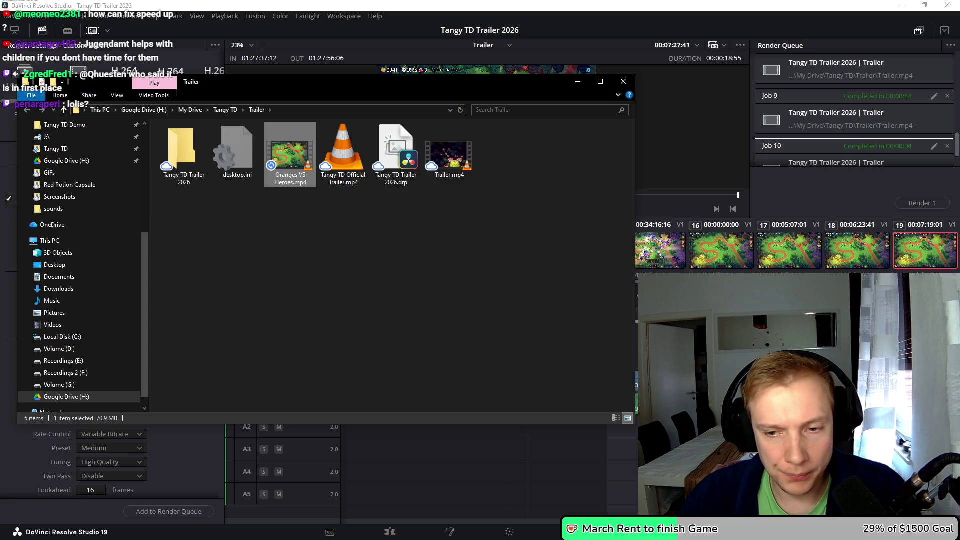
Watch Oranges VS Heroes.mp4 in VLC, close VLC and File Explorer, and return to the Edit page
key(Return)
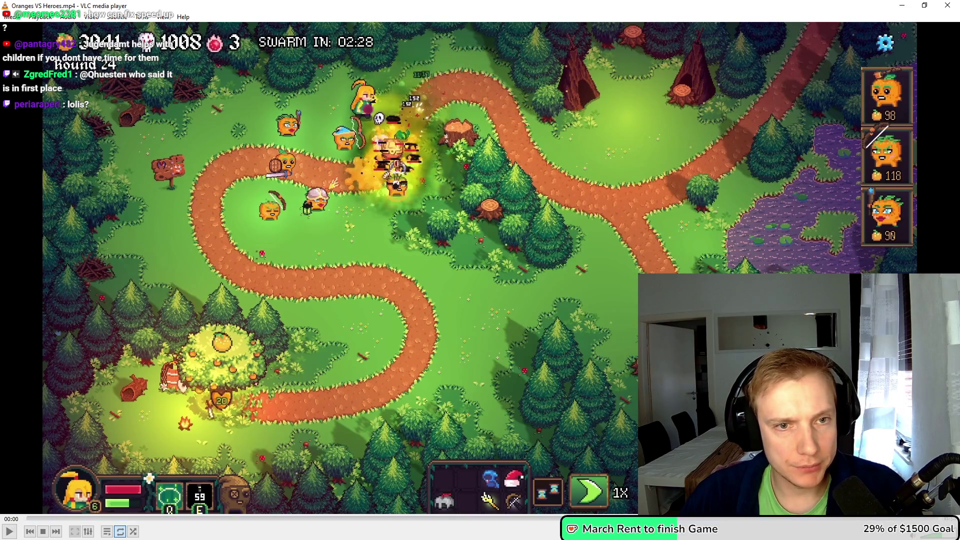
key(ctrl+q)
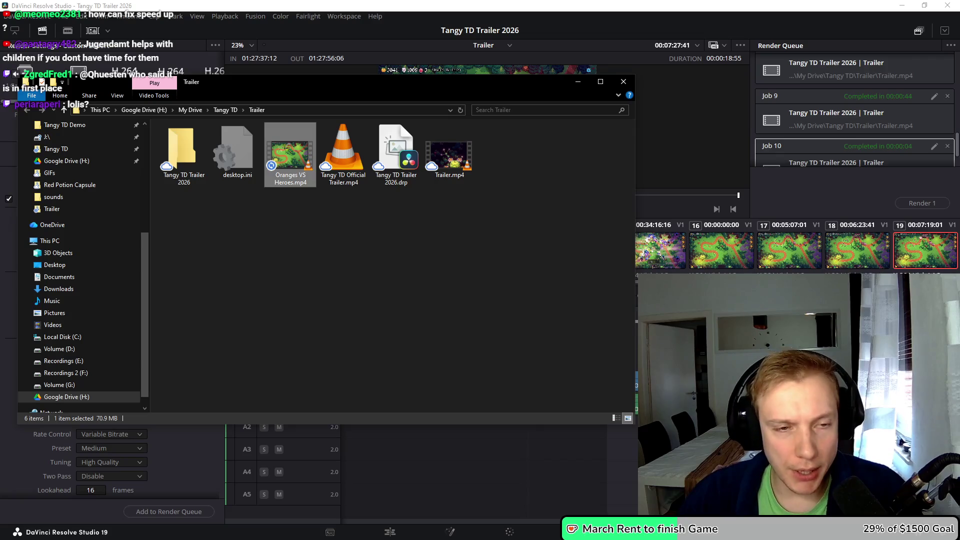
key(alt+F4)
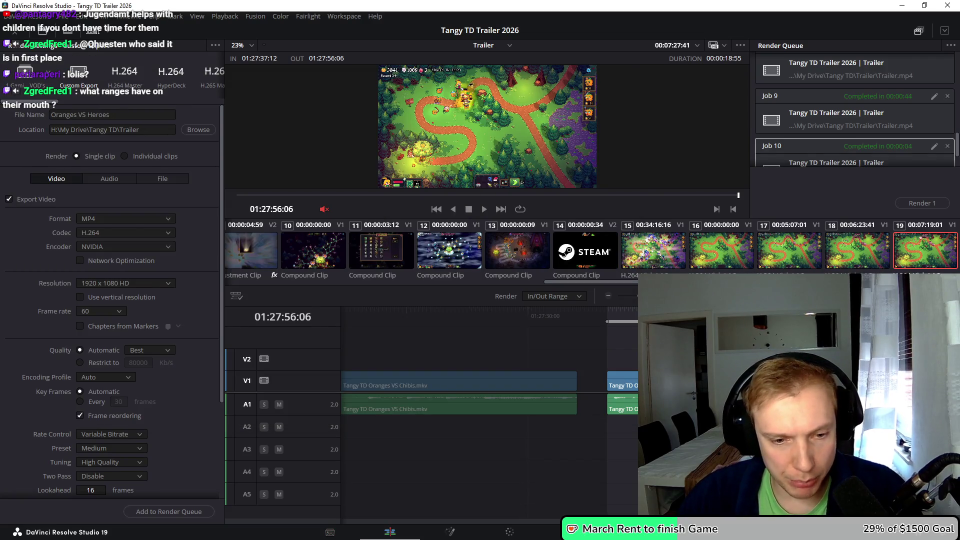
key(shift+4)
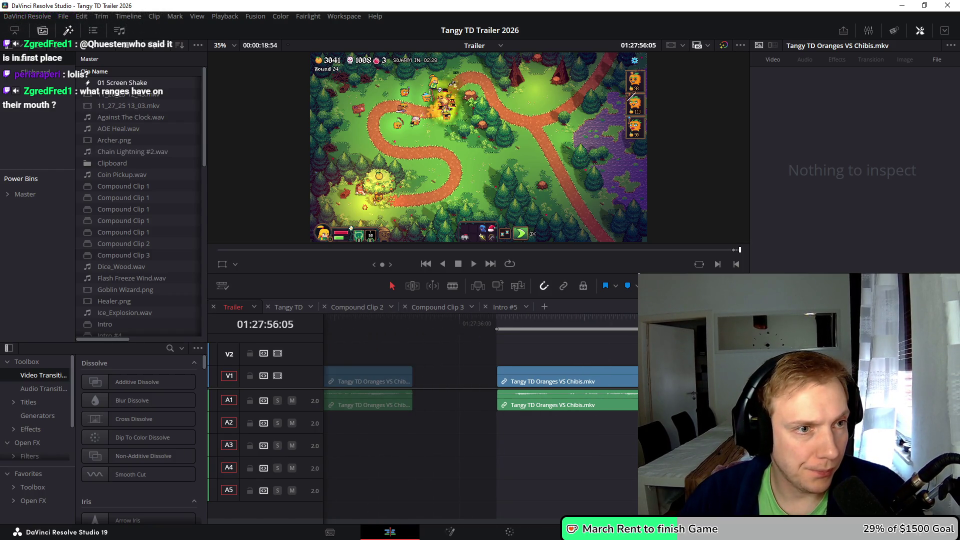
Zoom the Trailer timeline out, place the playhead at 01:27:41:54, and open the Texts bin
scroll(140, 208, down, 15)
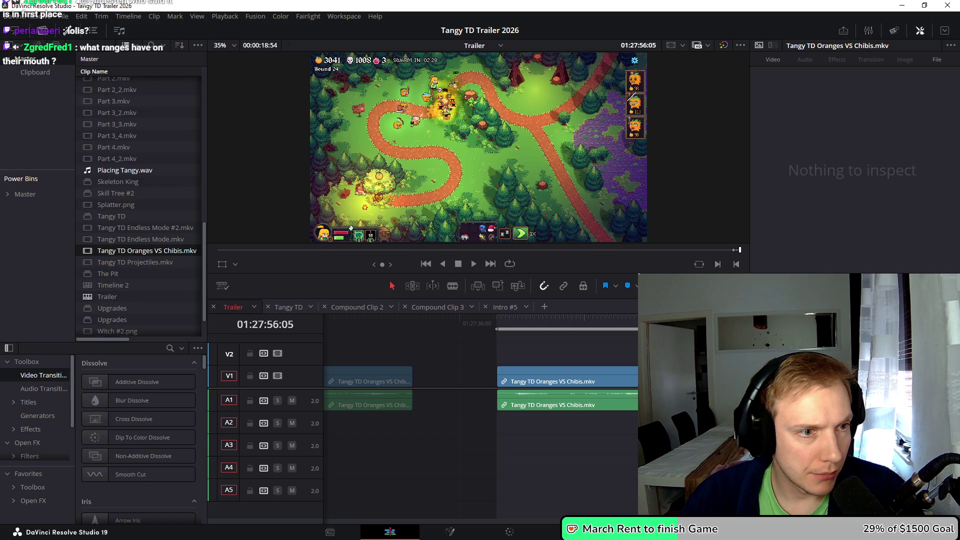
scroll(480, 395, left, 5)
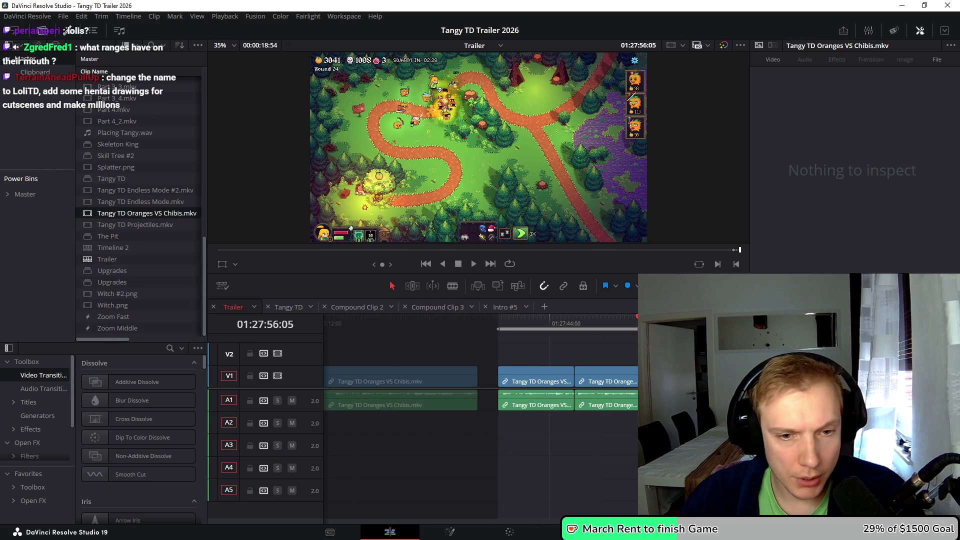
key(ctrl+minus)
key(ctrl+minus)
key(ctrl+minus)
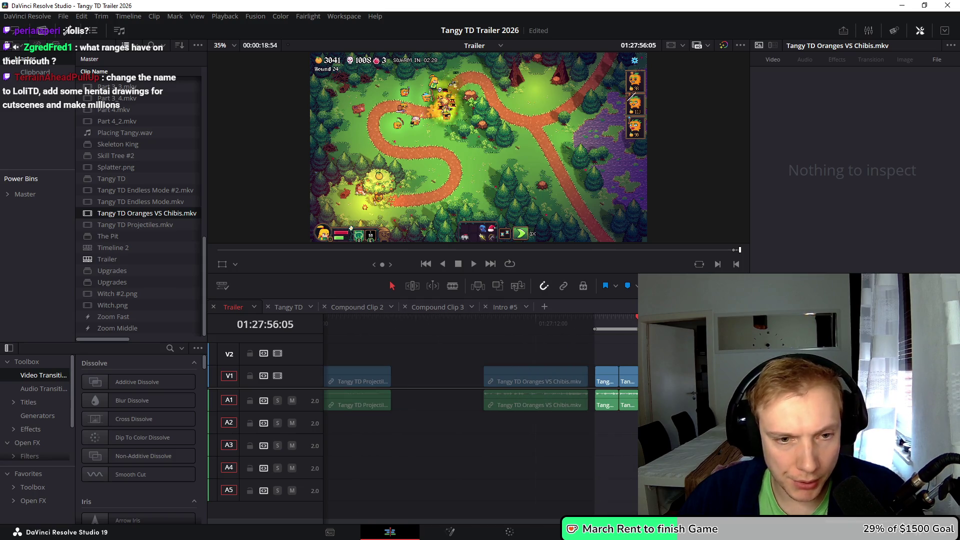
scroll(481, 395, down, 3)
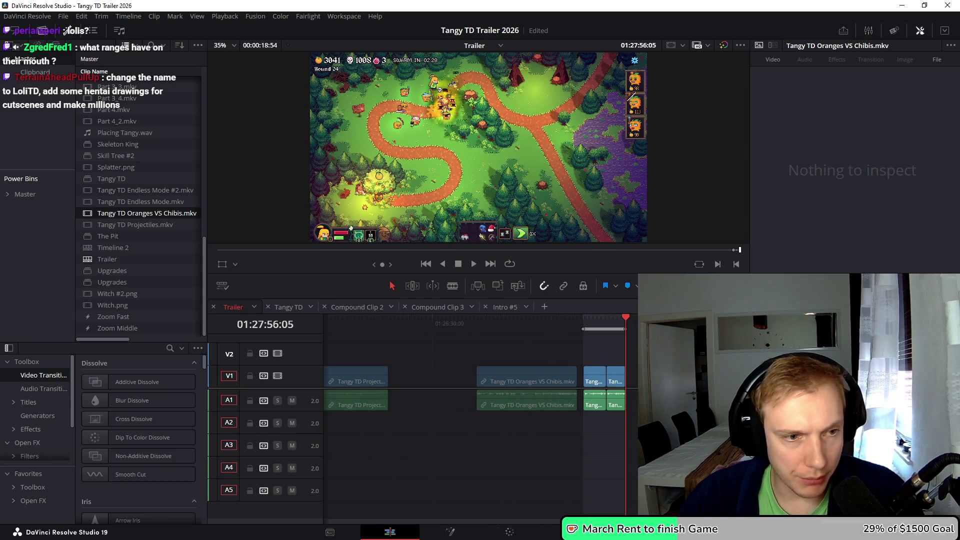
scroll(480, 395, right, 3)
click(513, 320)
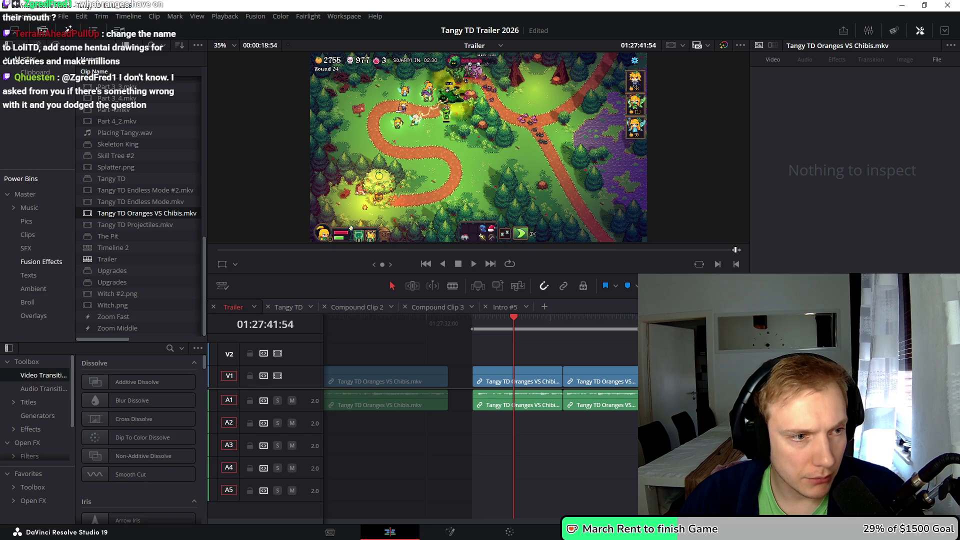
click(28, 275)
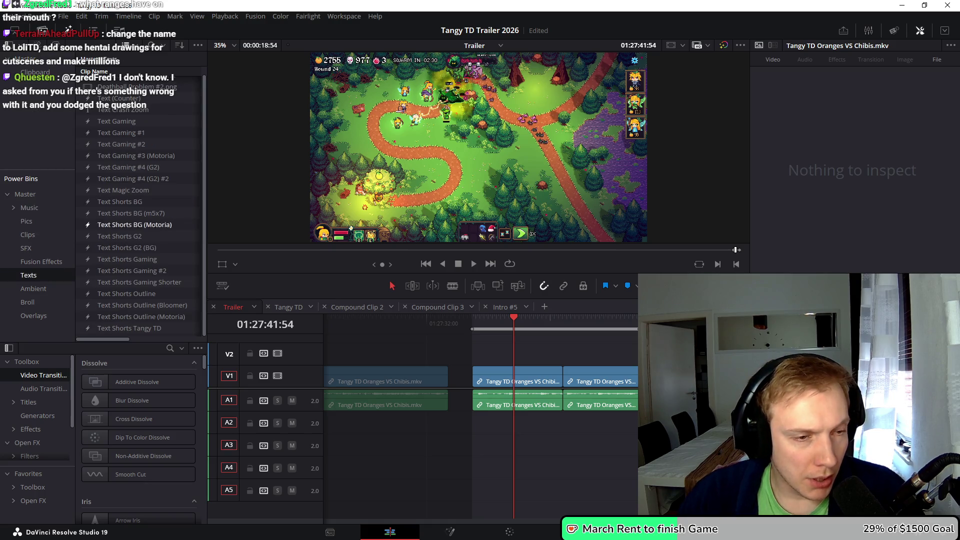
Place the Text Shorts Tangy TD title on V2 above the gameplay clip at full length
drag(89, 328, 271, 382)
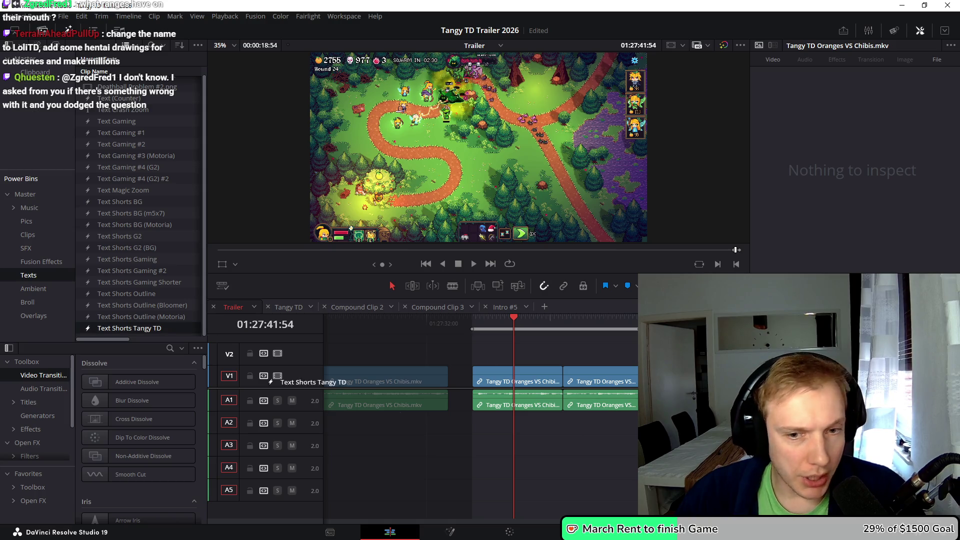
mouse_move(615, 370)
mouse_down()
mouse_move(635, 354)
mouse_move(551, 356)
mouse_up()
key(ctrl+equal)
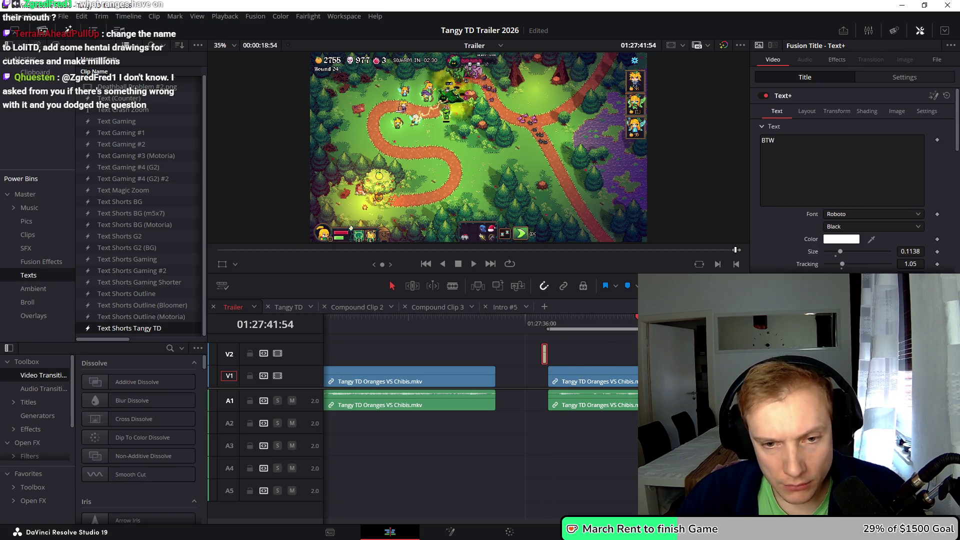
key(ctrl+equal)
key(ctrl+equal)
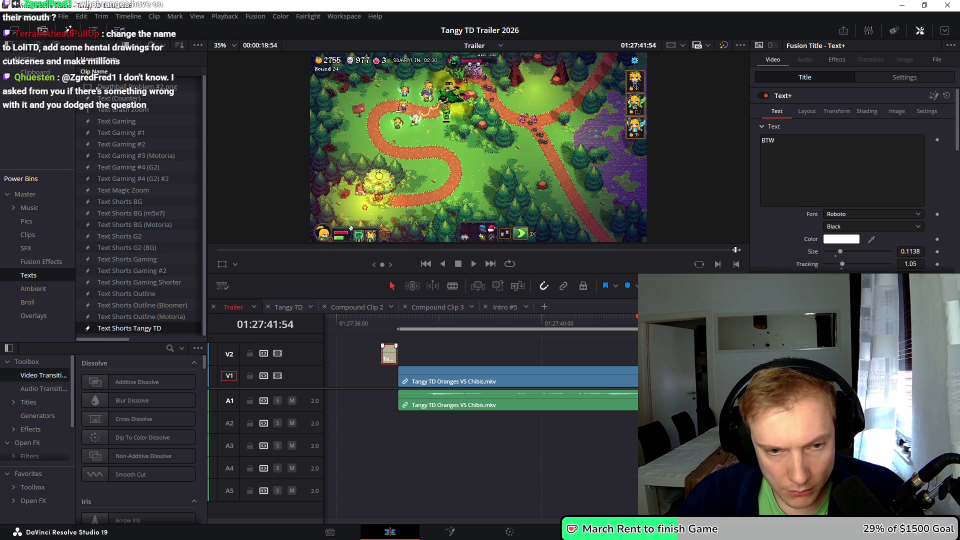
key(ctrl+z)
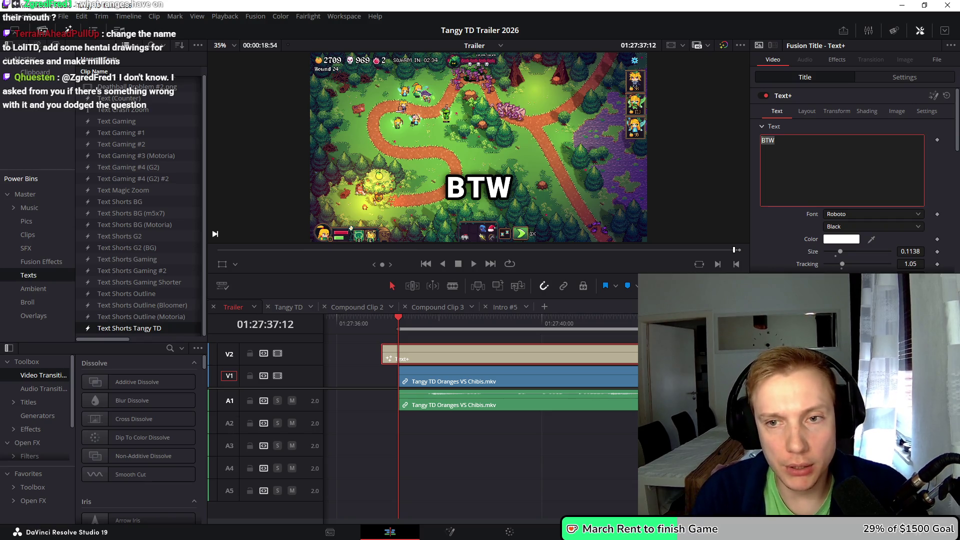
Retype the title as 'Heroes', trim it to start at the playhead, and set Size 0.0708
text(HEroes)
key(BackSpace)
key(BackSpace)
key(BackSpace)
text(eroes)
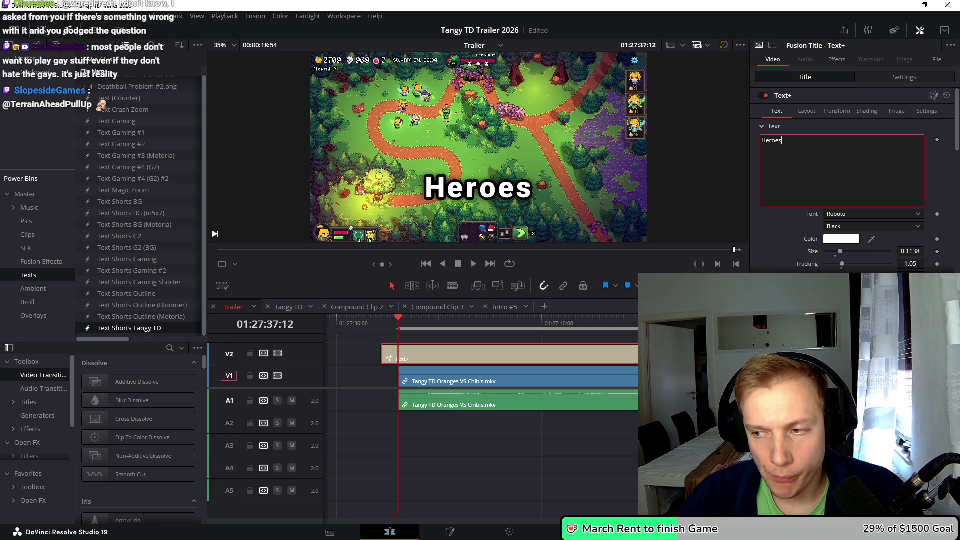
drag(383, 352, 399, 353)
drag(910, 251, 890, 252)
scroll(480, 380, left, 5)
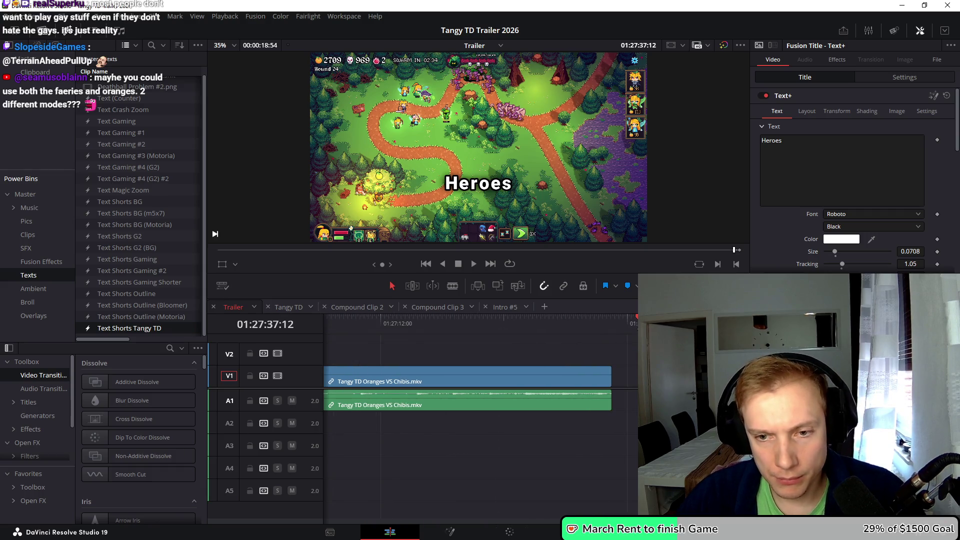
scroll(480, 380, right, 5)
Duplicate the title right after the original and change its text to 'Oranges'
mouse_move(545, 356)
mouse_down()
mouse_move(677, 356)
mouse_move(650, 356)
mouse_up()
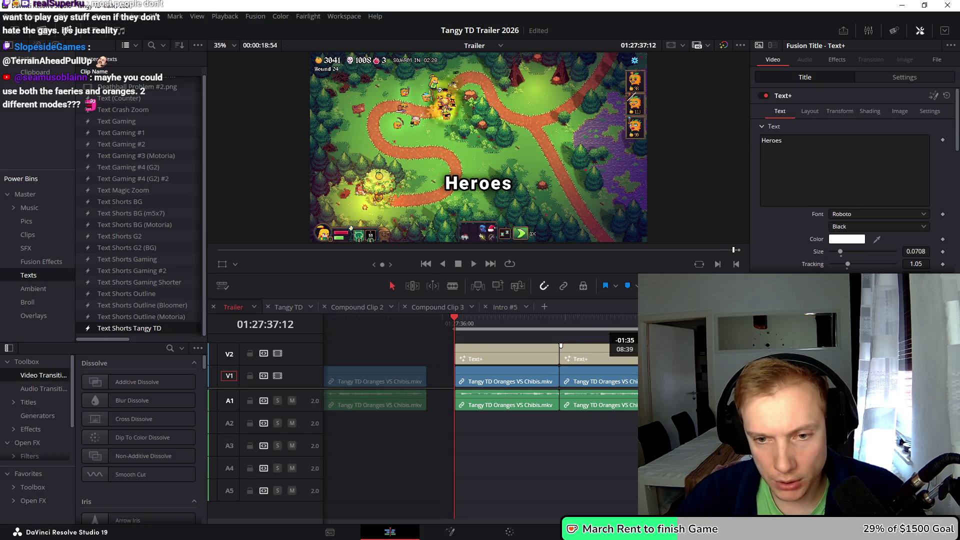
double_click(771, 140)
text(Oranges)
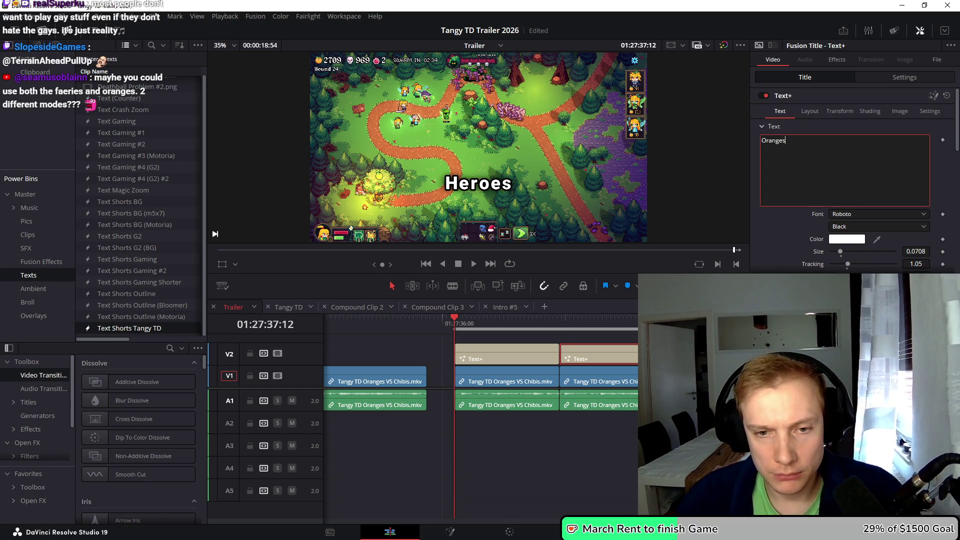
click(489, 320)
click(518, 319)
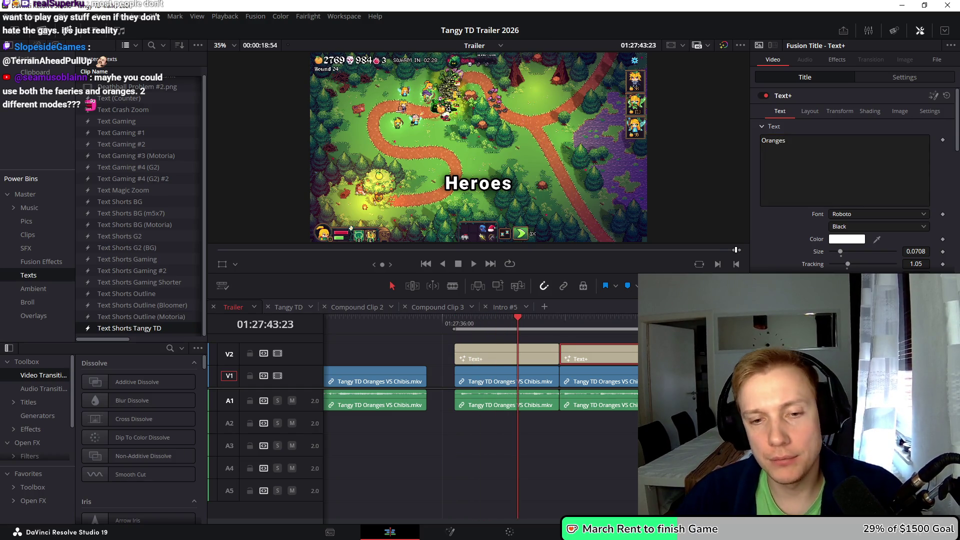
Move the middle audio clip to A2 and delete it, then undo both changes
drag(508, 402, 508, 425)
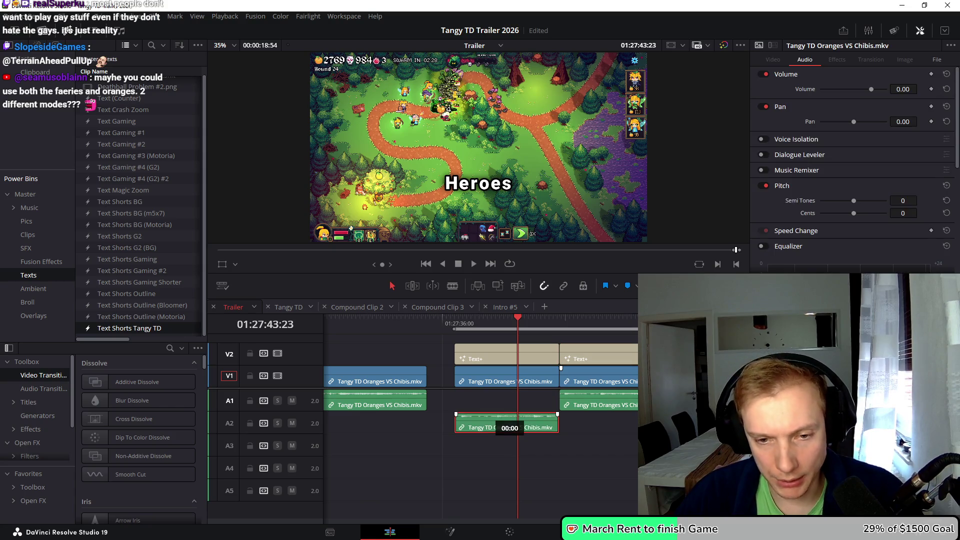
key(Delete)
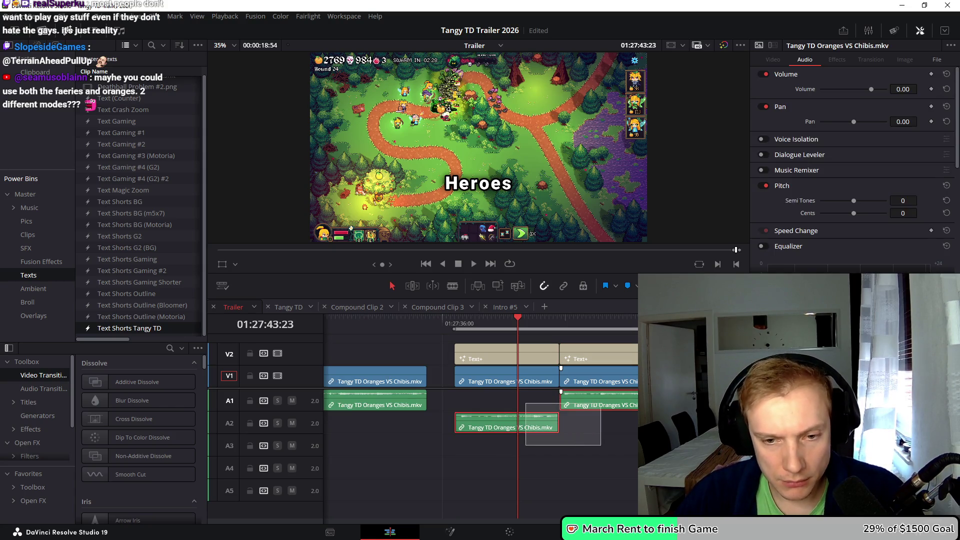
key(ctrl+z)
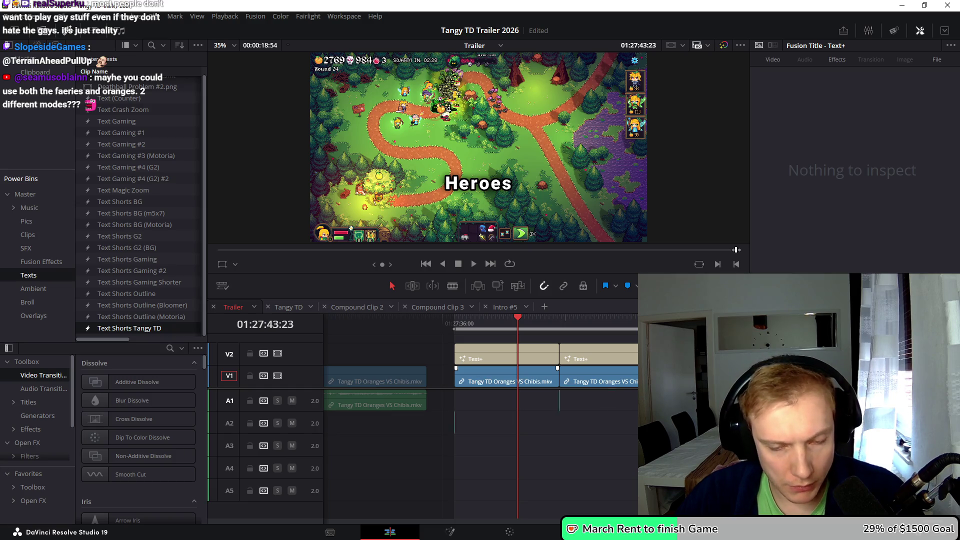
key(ctrl+z)
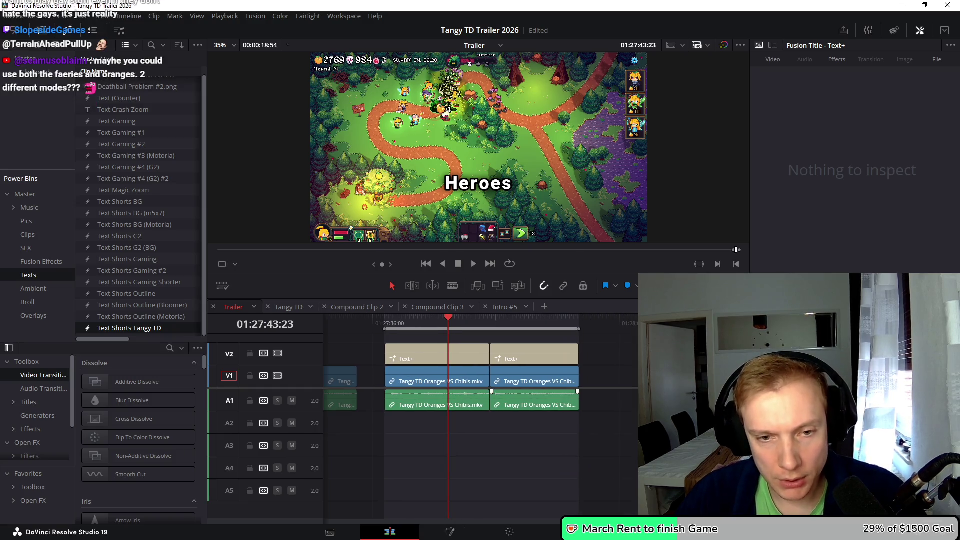
key(shift+8)
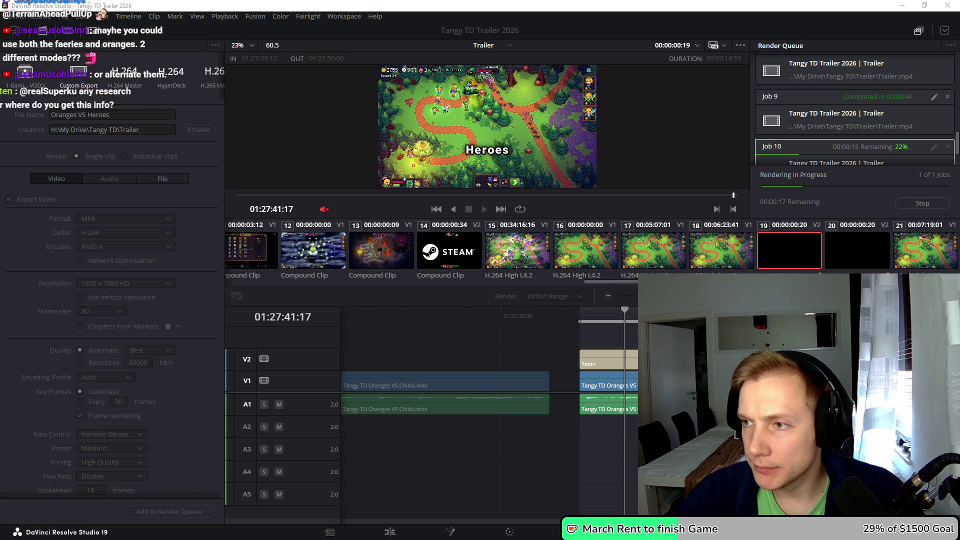
Check the render output folder in Explorer, then cancel replacing the existing Oranges VS Heroes file
key(alt+Tab)
scroll(80, 150, up, 2)
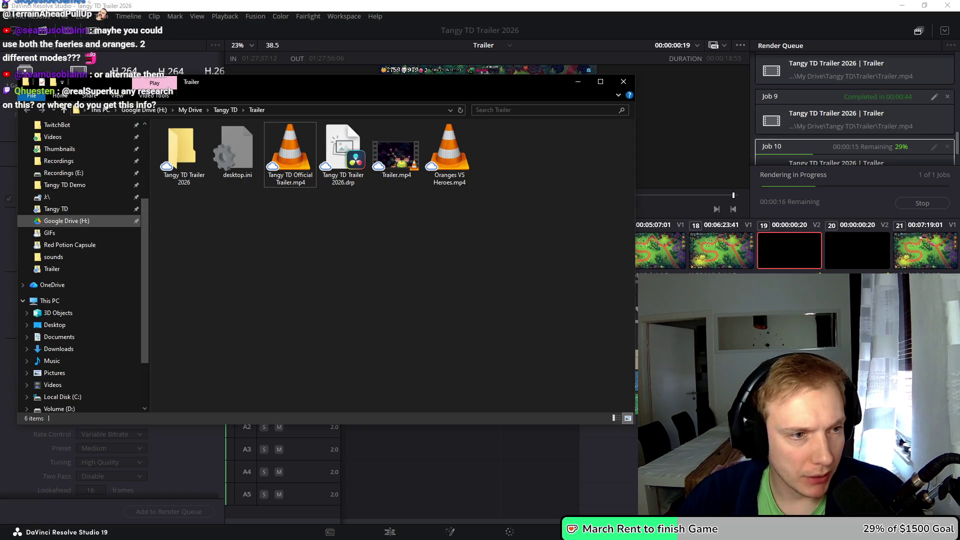
key(alt+Tab)
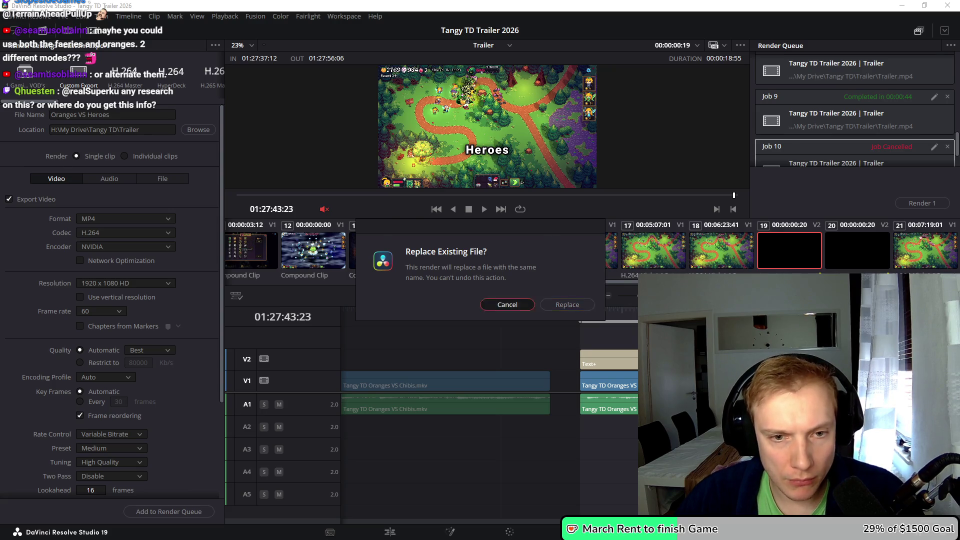
click(507, 304)
key(shift+4)
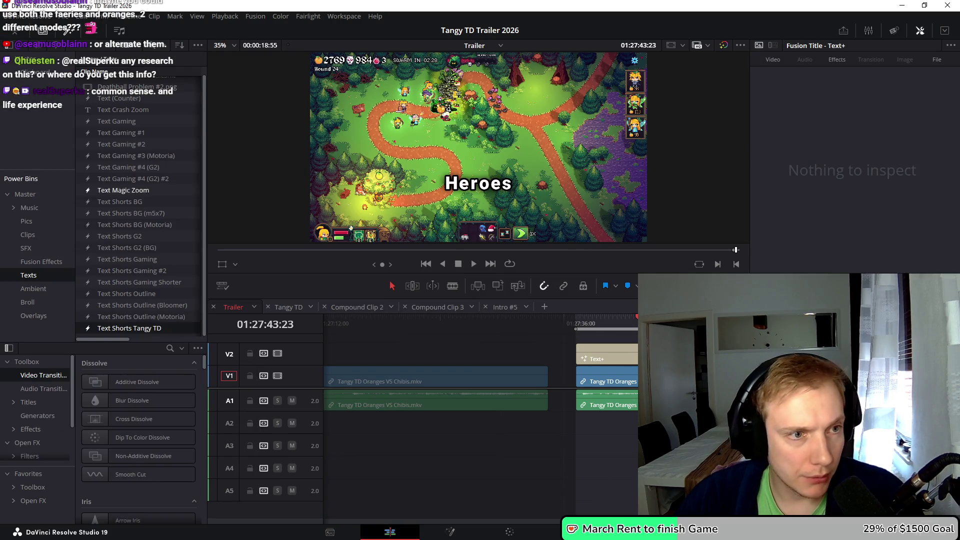
Show the Music bin and browse its mood folders such as epic, funny, gothic and poe
click(29, 207)
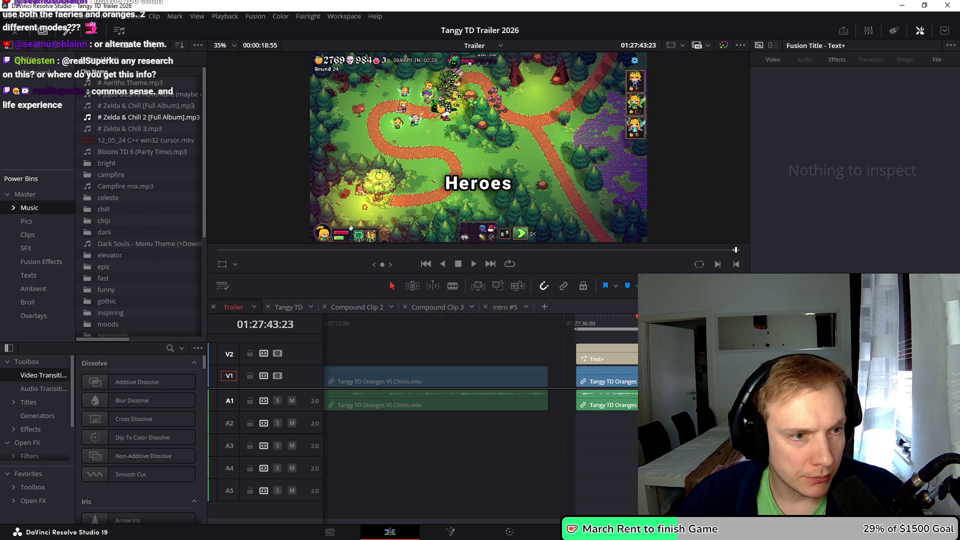
scroll(106, 200, up, 3)
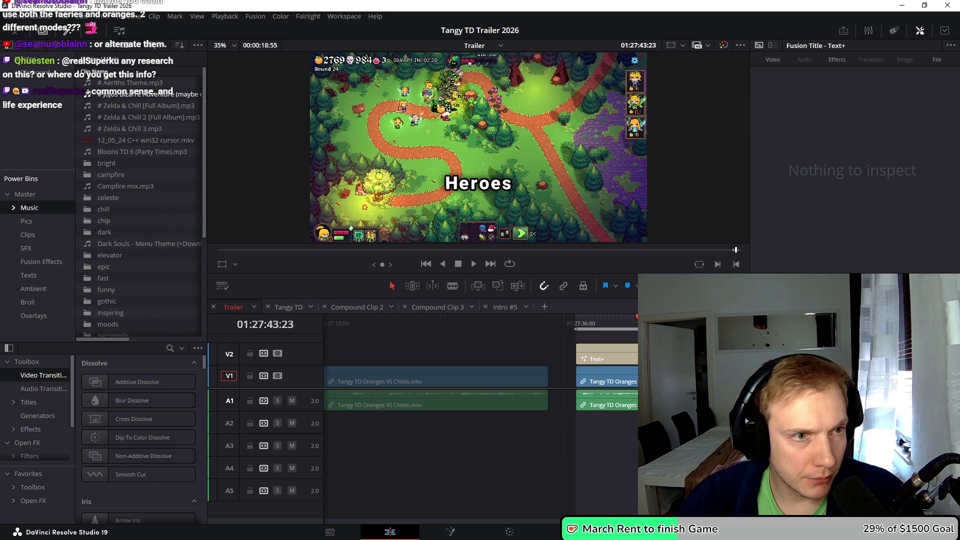
scroll(106, 200, down, 3)
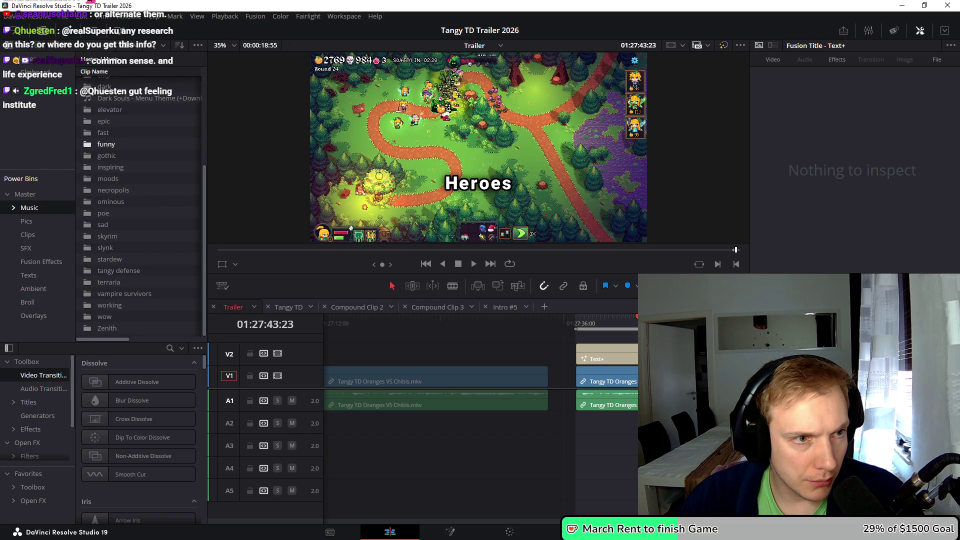
scroll(125, 186, up, 10)
scroll(125, 200, down, 8)
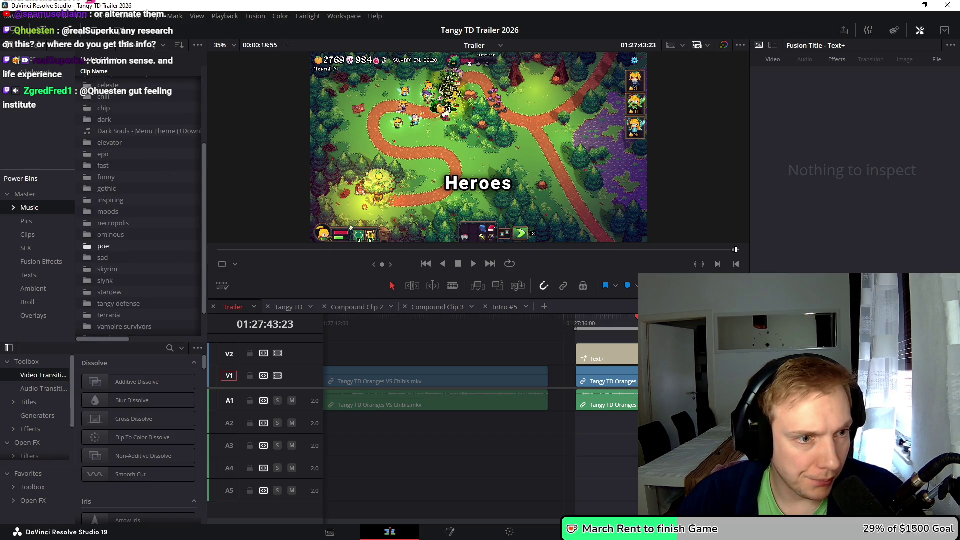
scroll(106, 253, down, 3)
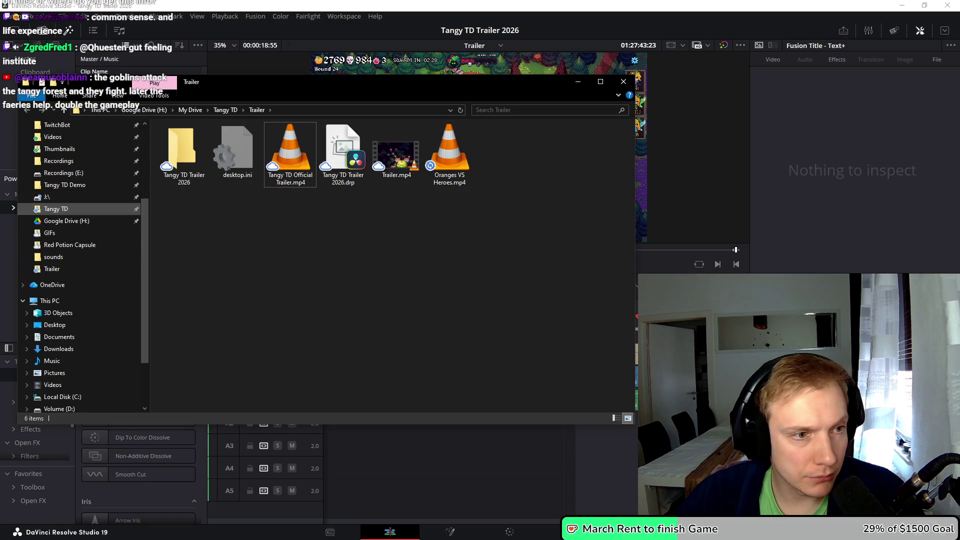
Navigate File Explorer up to the Assets folder and into the Music folder
click(55, 208)
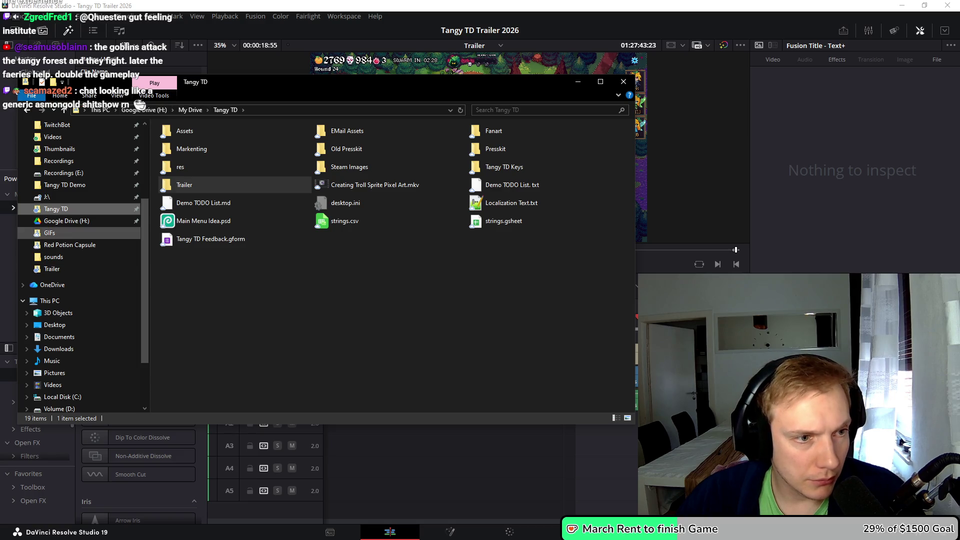
scroll(55, 232, up, 1)
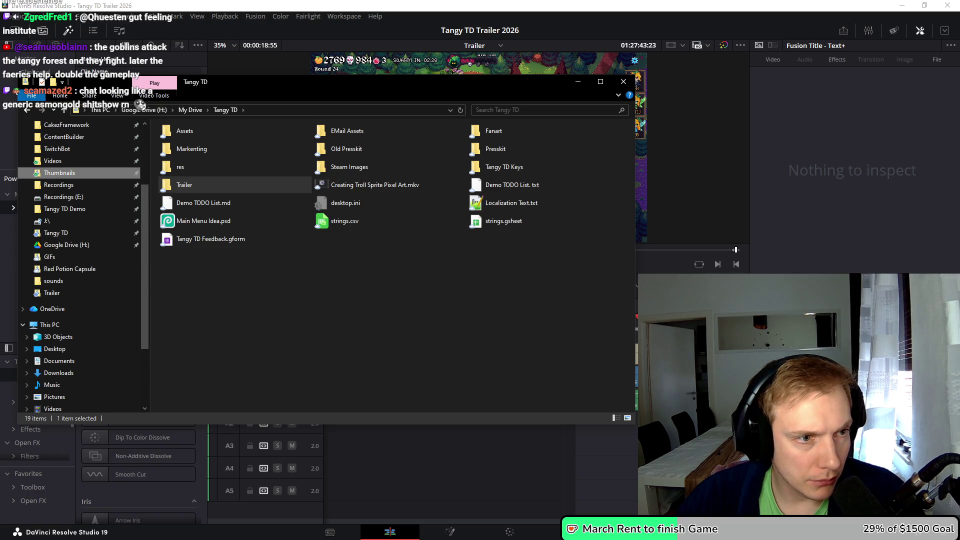
click(59, 173)
click(292, 110)
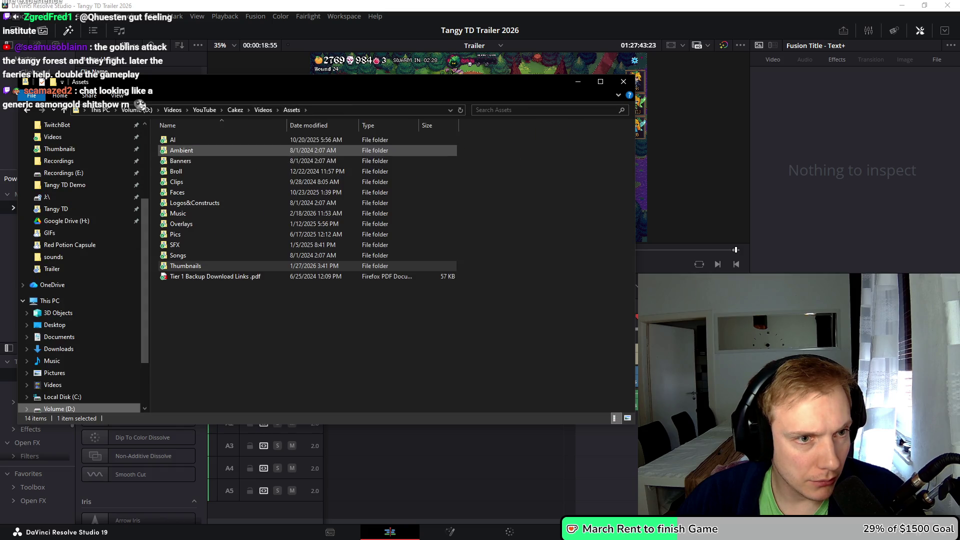
click(178, 213)
double_click(178, 213)
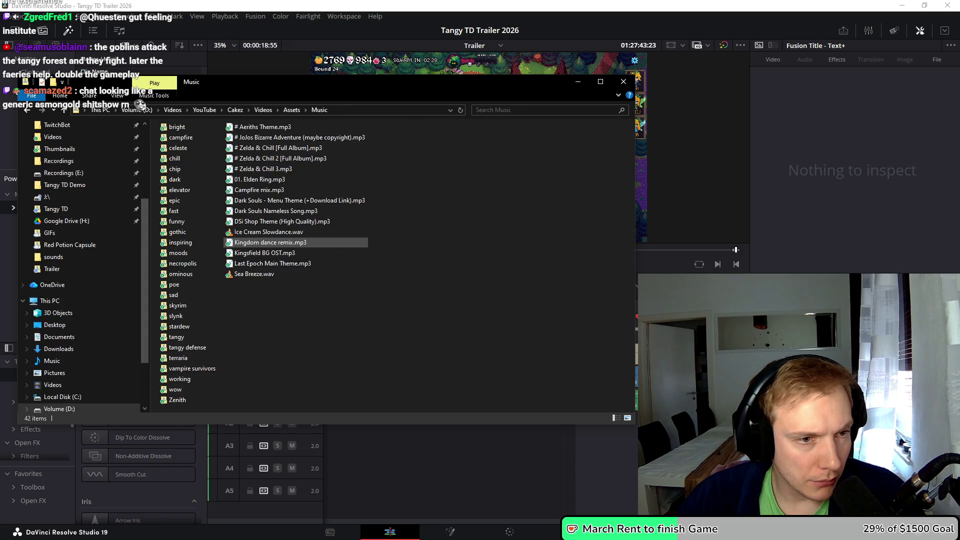
Drag the tangy folder into Resolve's Music bin, then delete the three imported Tangy TD tracks
drag(350, 81, 706, 71)
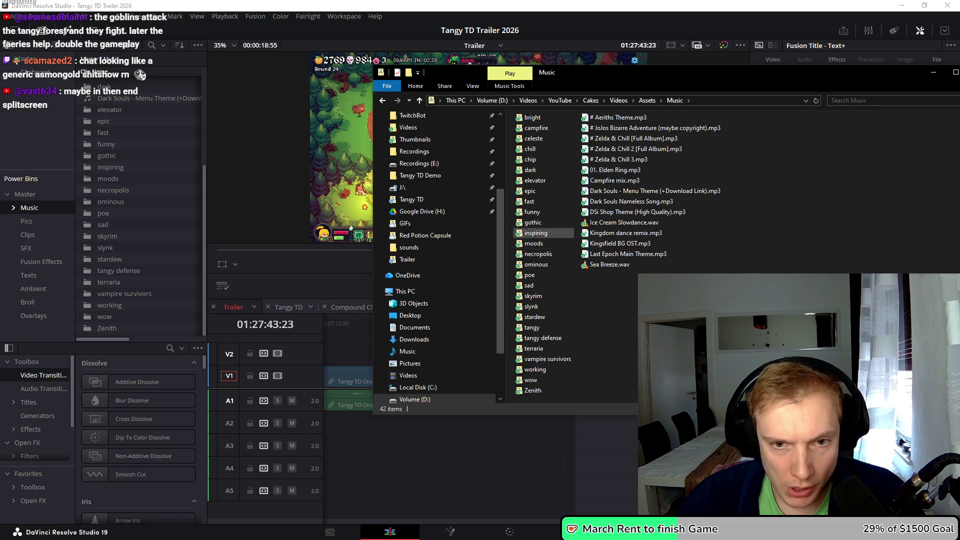
drag(531, 328, 136, 249)
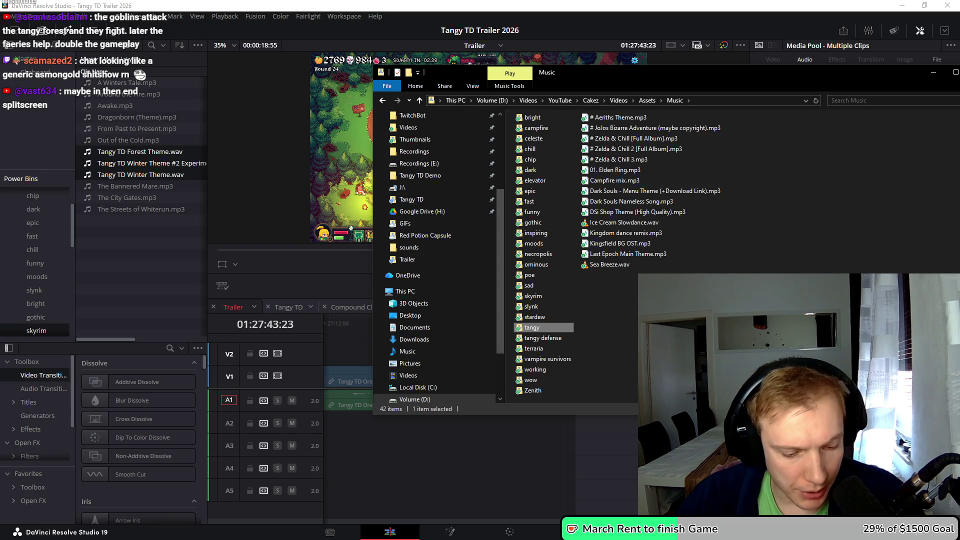
key(alt+Tab)
key(Delete)
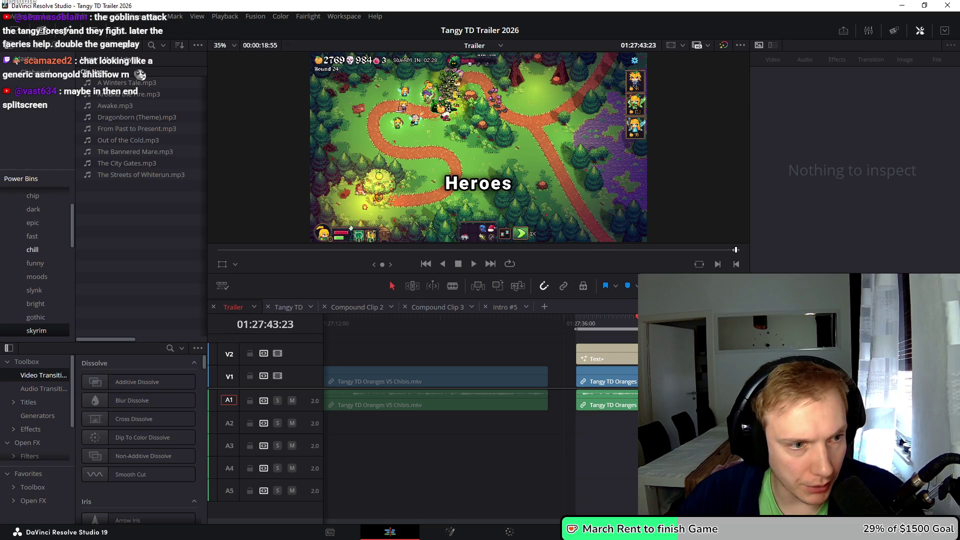
Create a new sub-bin inside the Music power bin, name it Tangy, and select it
scroll(35, 250, up, 2)
click(29, 207)
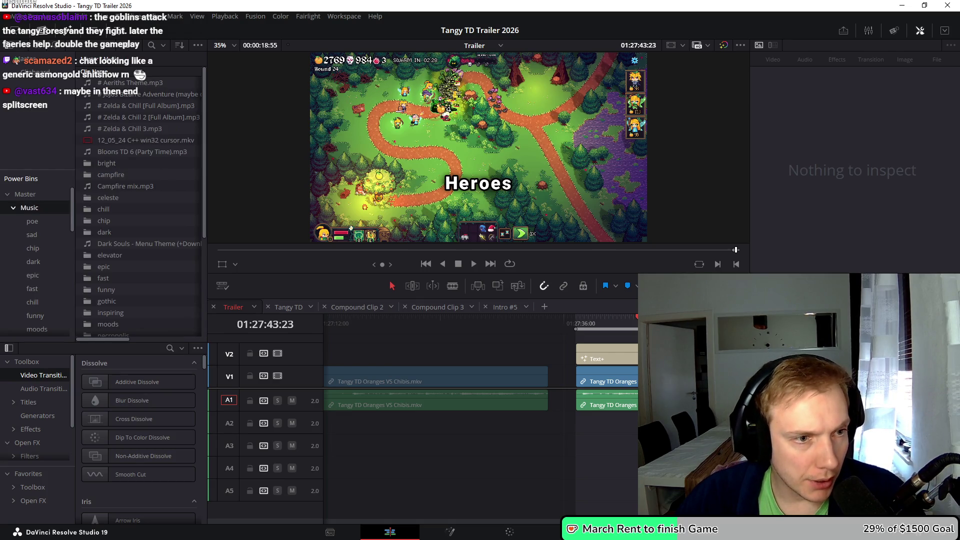
scroll(140, 200, down, 3)
right_click(38, 209)
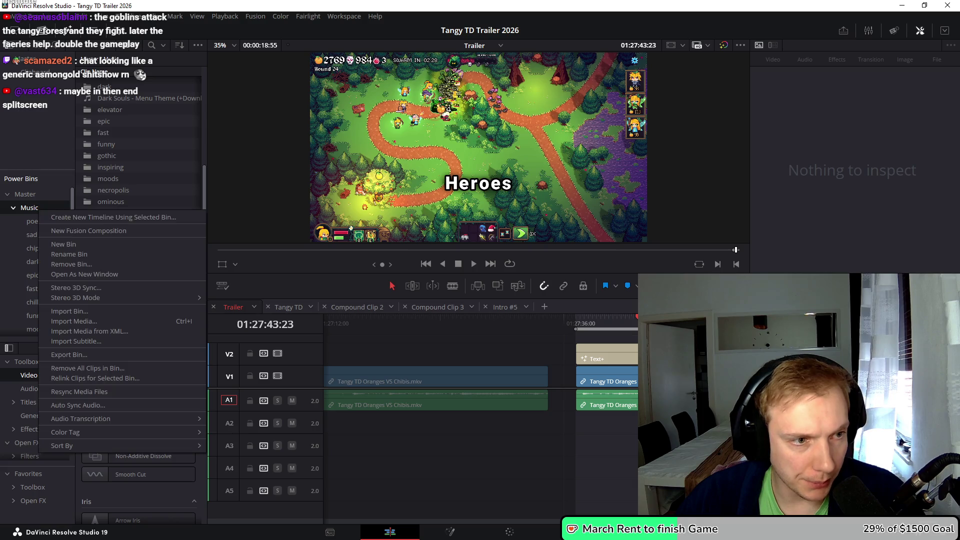
click(63, 244)
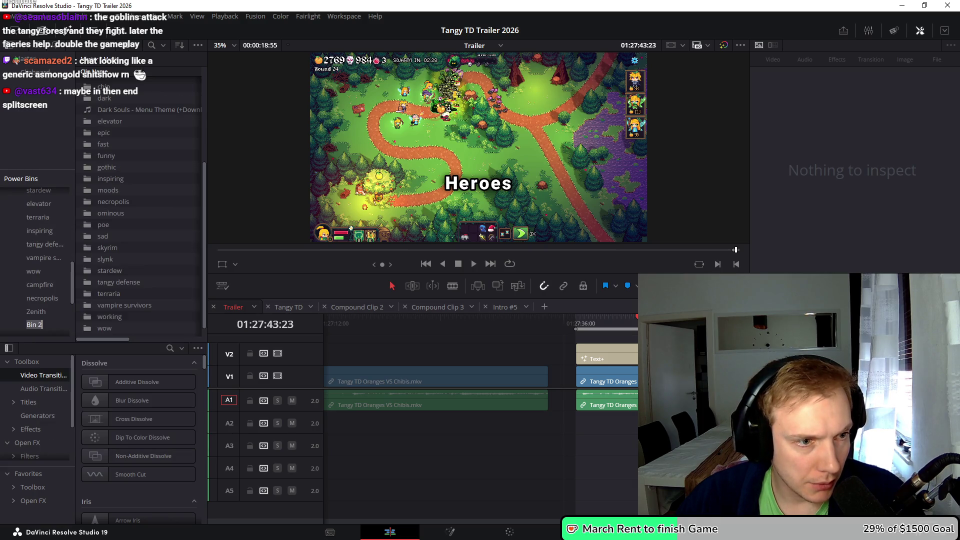
text(Tangy)
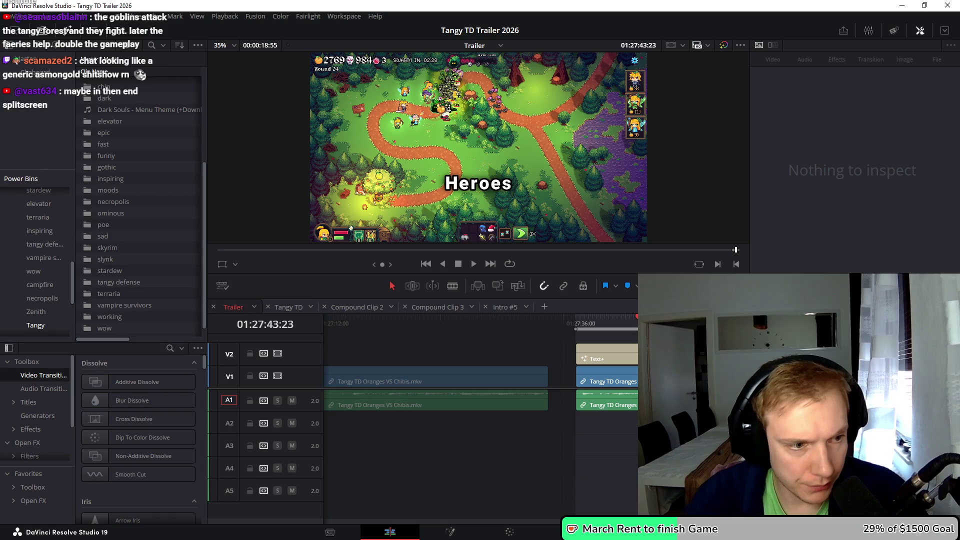
click(35, 325)
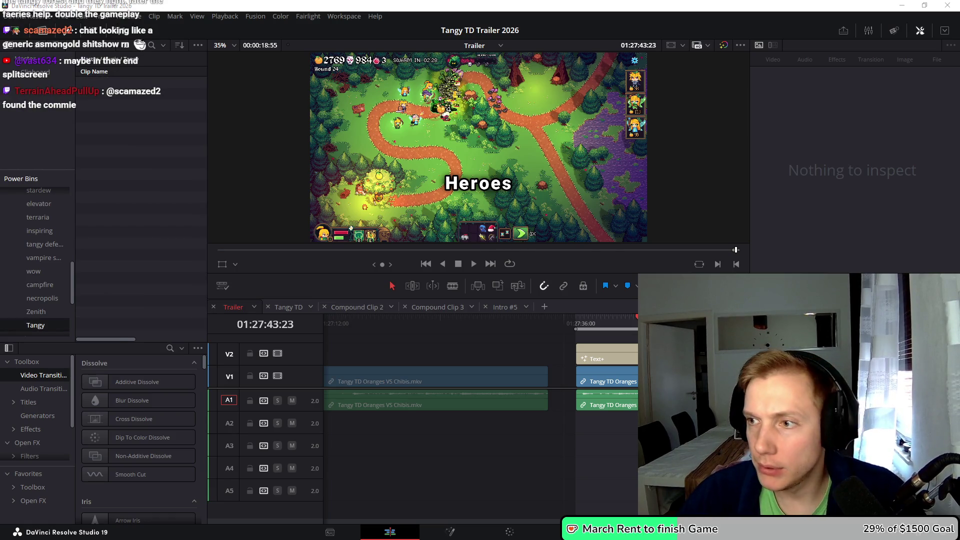
key(alt+Tab)
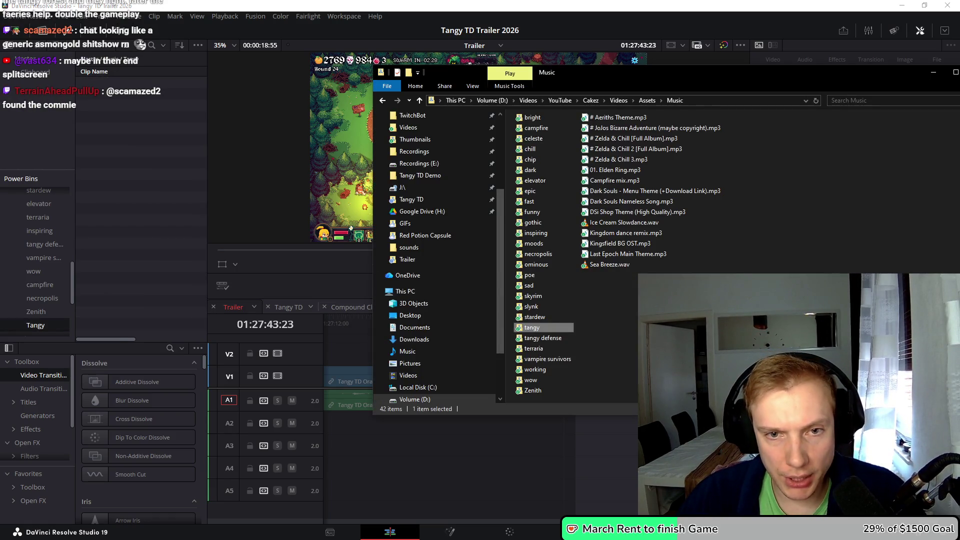
Import all three tangy WAVs into the Tangy bin and drop Winter Theme #2 onto A2
double_click(532, 327)
key(ctrl+a)
mouse_move(575, 127)
mouse_down()
mouse_move(415, 90)
mouse_move(125, 185)
mouse_up()
mouse_move(151, 94)
mouse_down()
mouse_move(400, 300)
mouse_move(575, 468)
mouse_move(564, 431)
mouse_move(553, 437)
mouse_up()
Nudge the Winter Theme #2 clip slightly later and play back to check its timing
click(593, 322)
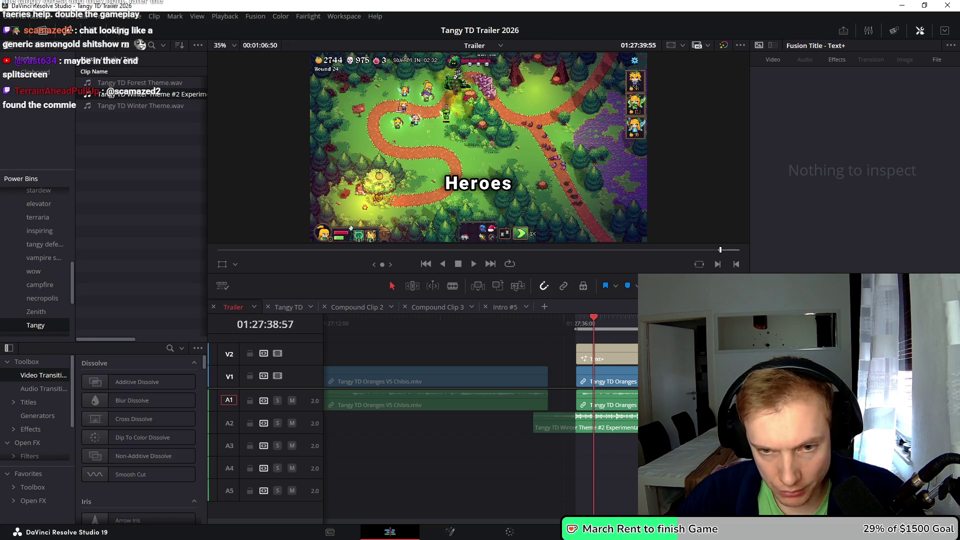
scroll(545, 400, up, 3)
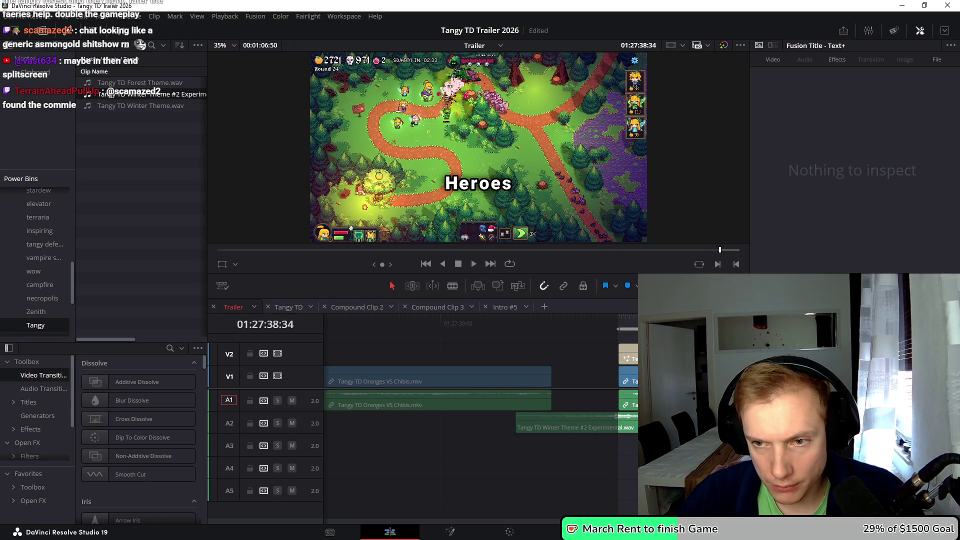
click(607, 425)
scroll(500, 425, right, 3)
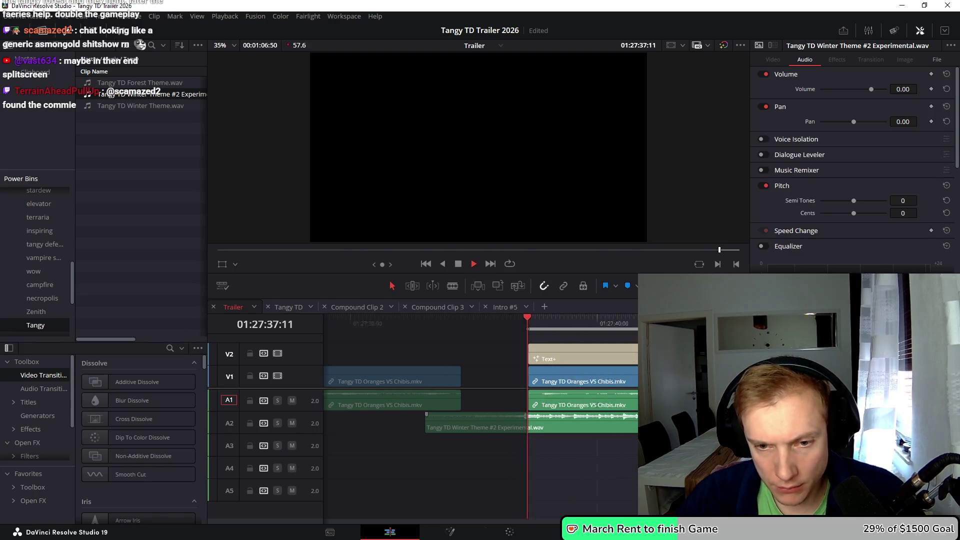
mouse_move(550, 425)
mouse_down()
mouse_move(583, 425)
mouse_move(556, 425)
mouse_up()
key(space)
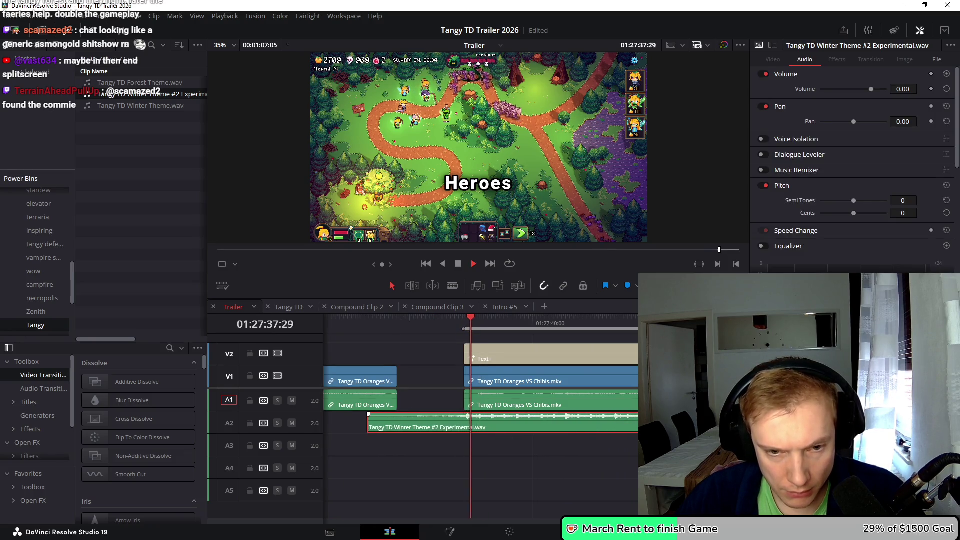
key(space)
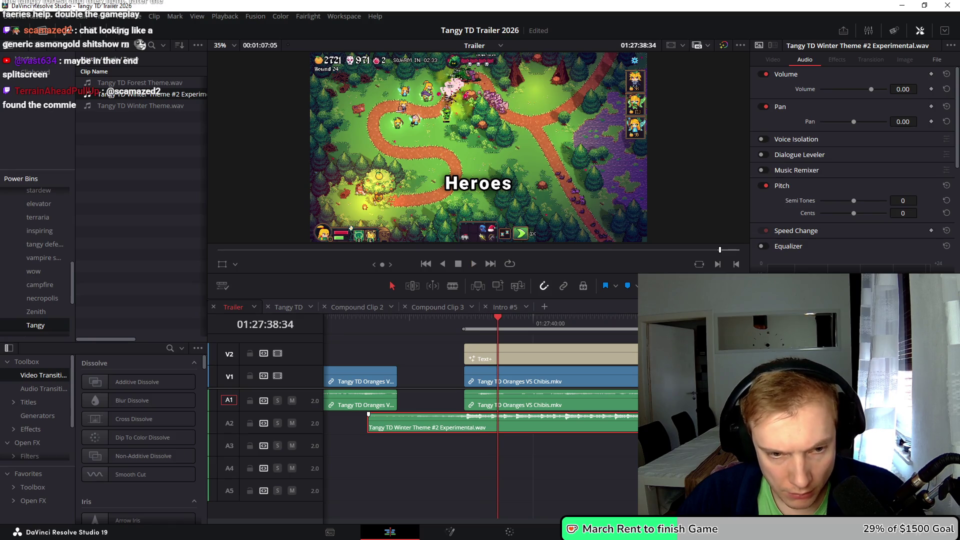
Zoom in on the Winter Theme clip and replay the music section
key(ctrl+shift+a)
key(ctrl+equal)
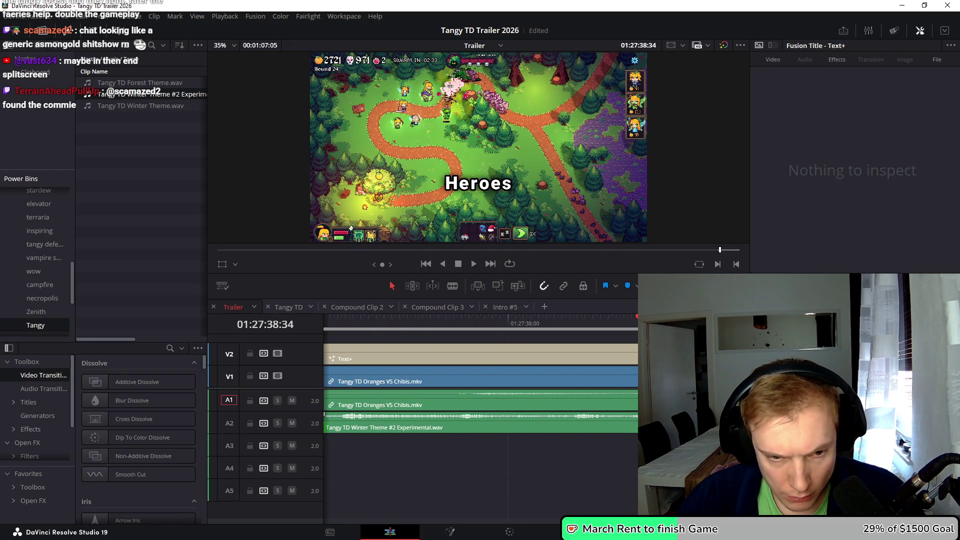
click(439, 427)
scroll(440, 435, left, 4)
key(space)
key(ctrl+minus)
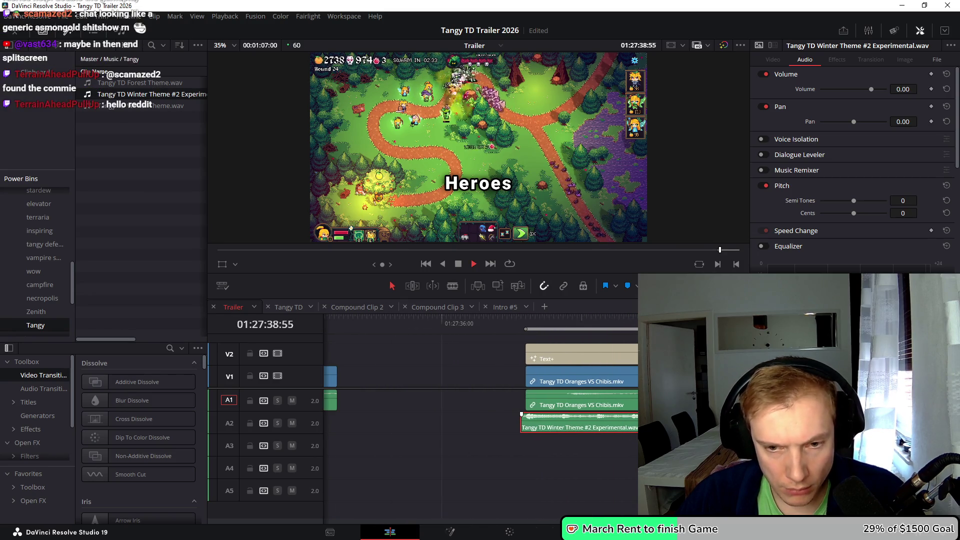
Reposition the Winter Theme #2 clip on A2 to line up with the split-screen section
key(space)
key(Delete)
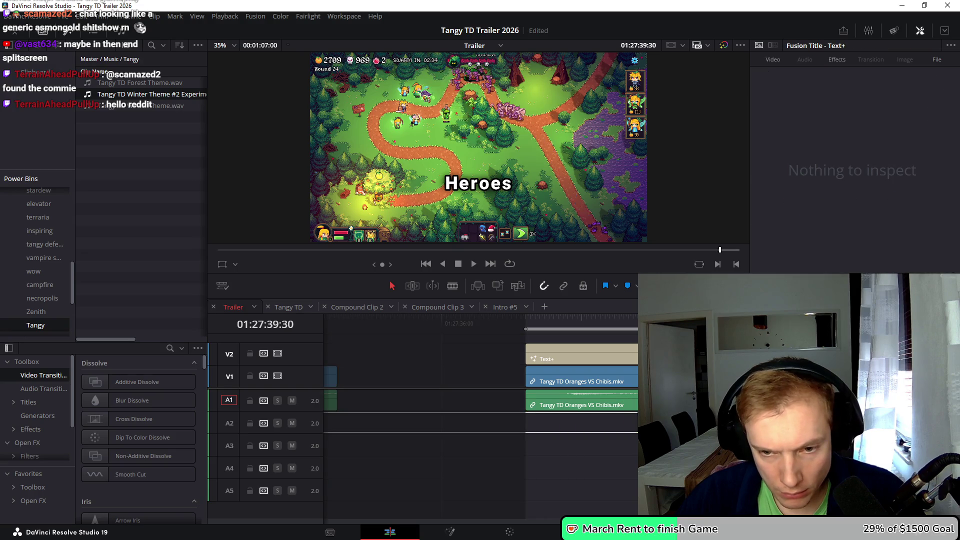
key(space)
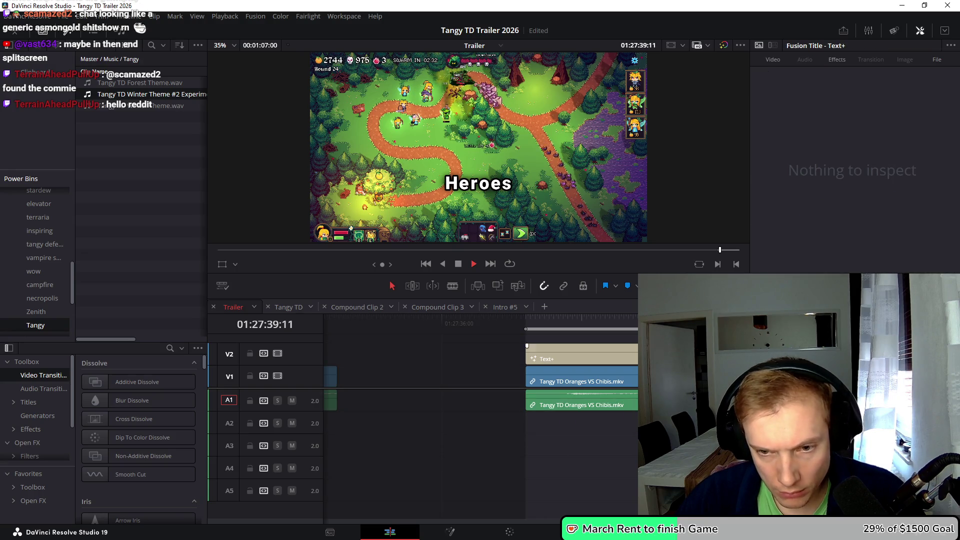
key(space)
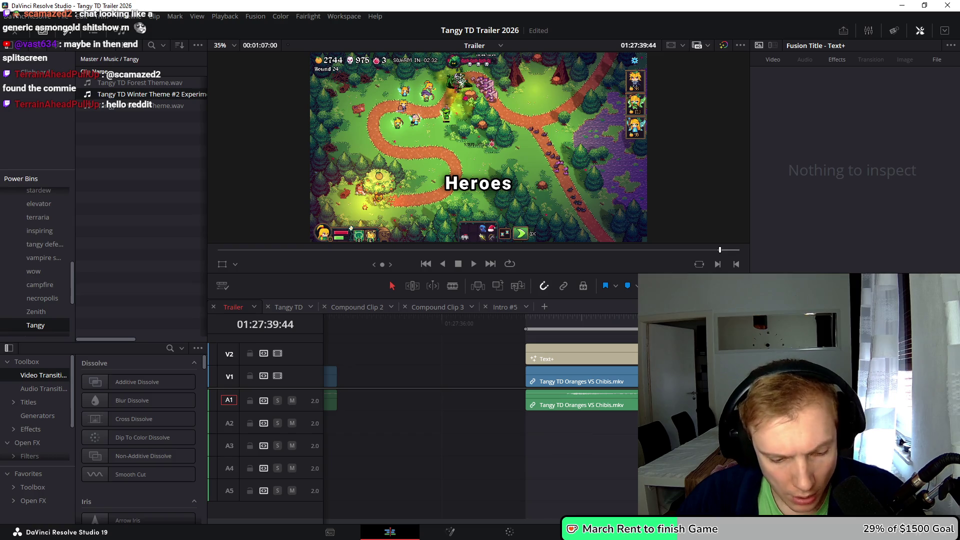
key(ctrl+z)
drag(527, 415, 527, 415)
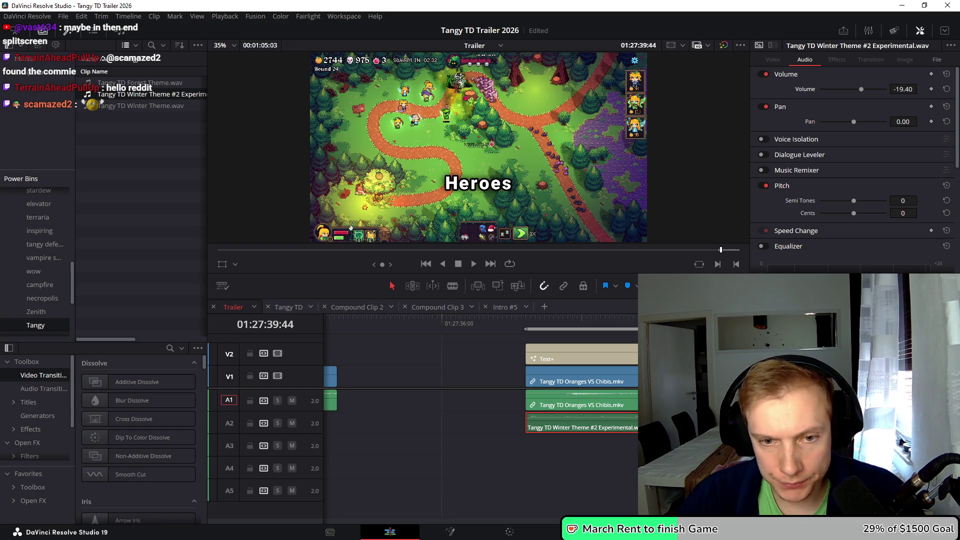
Preview the new music placement from the section start and jump to the Oranges part
key(space)
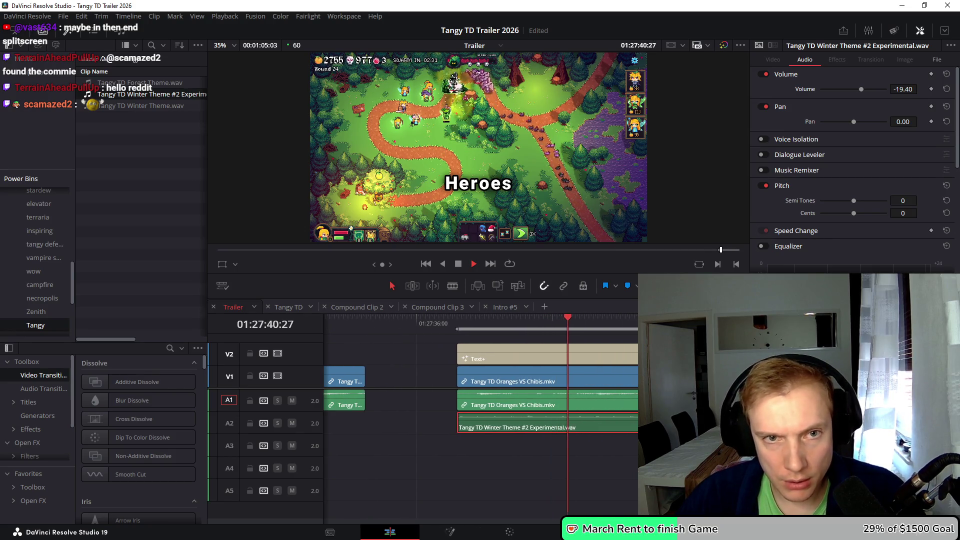
key(space)
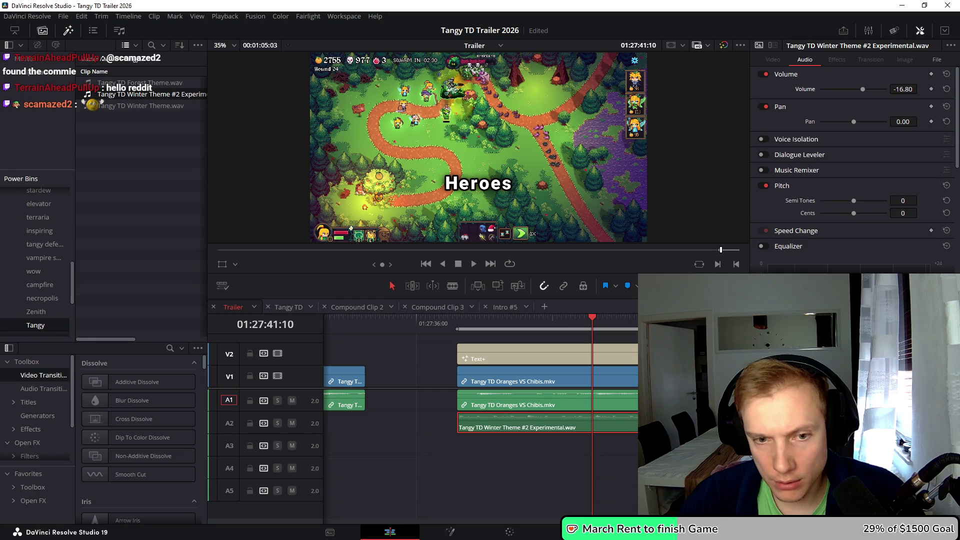
key(alt+l)
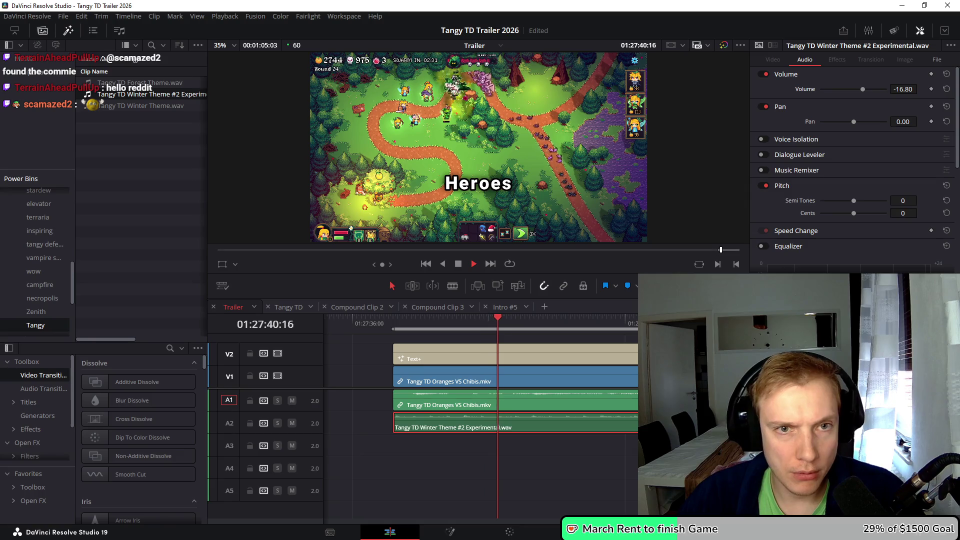
key(space)
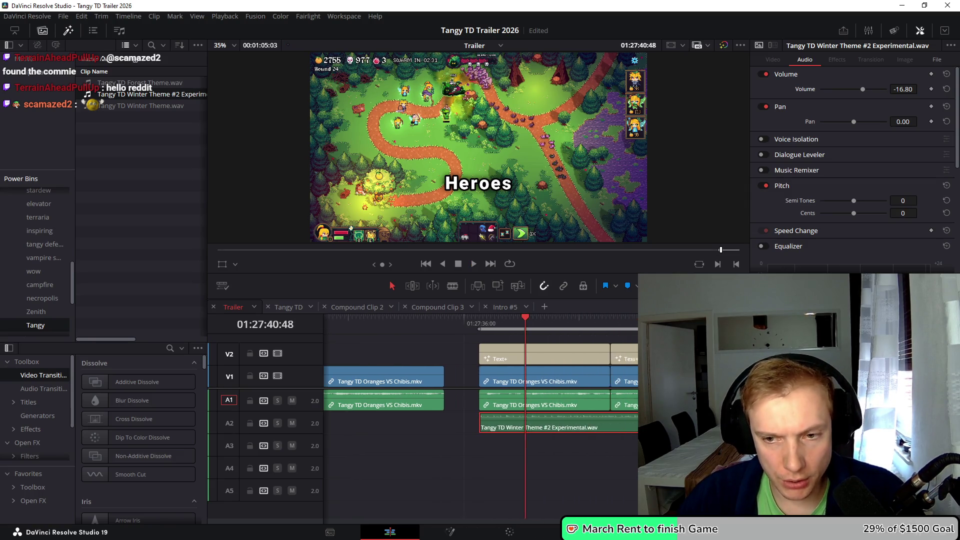
click(726, 250)
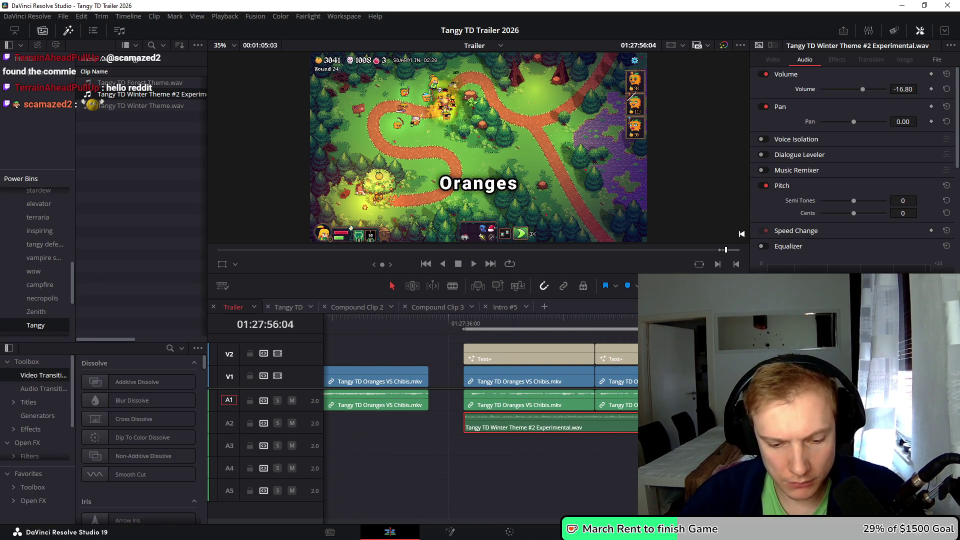
key(shift+8)
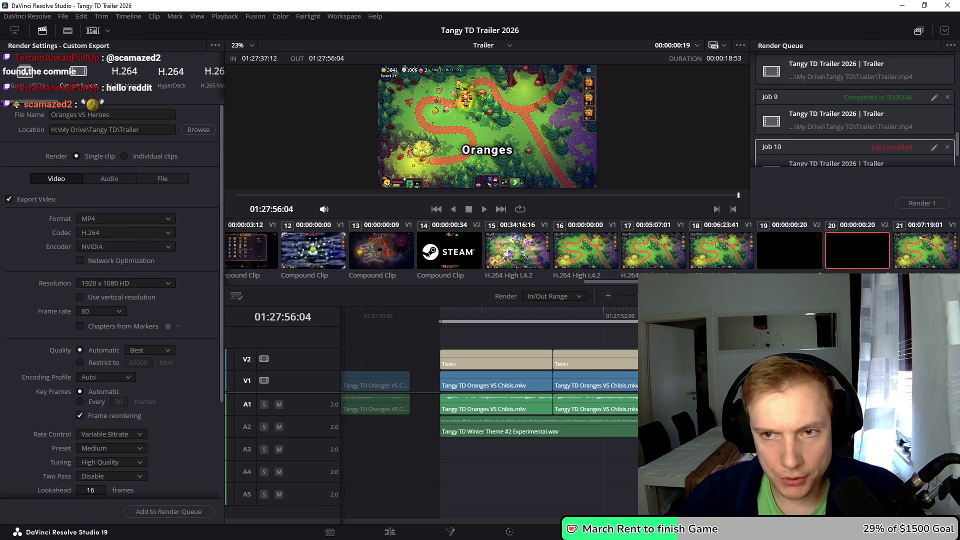
Render Job 10 of Oranges VS Heroes, replacing the existing MP4 file
right_click(862, 156)
key(Escape)
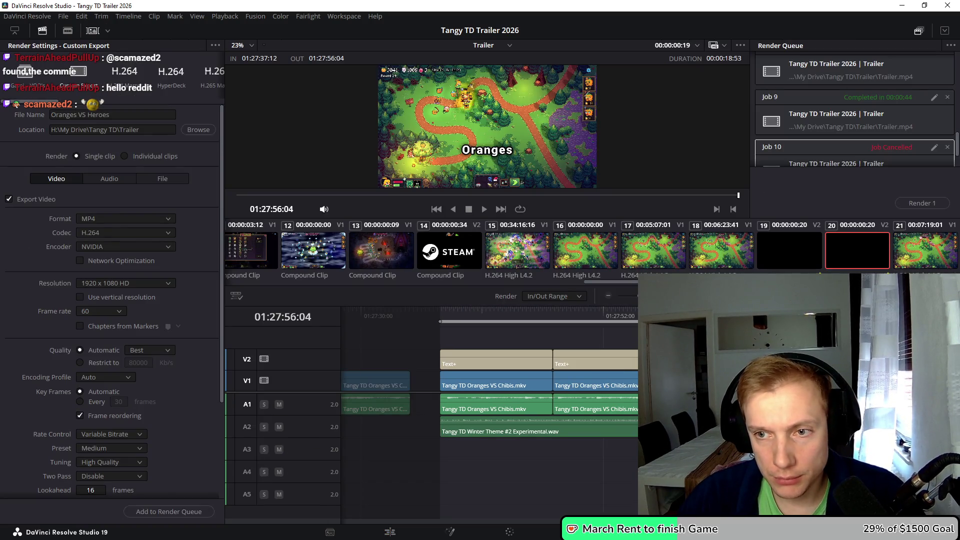
click(923, 203)
click(567, 305)
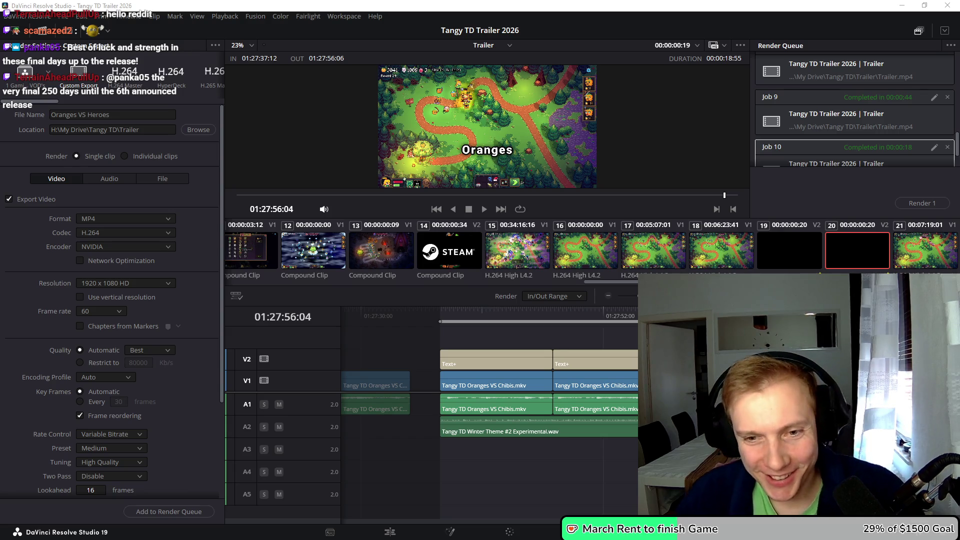
scroll(500, 400, right, 1)
key(alt+Tab)
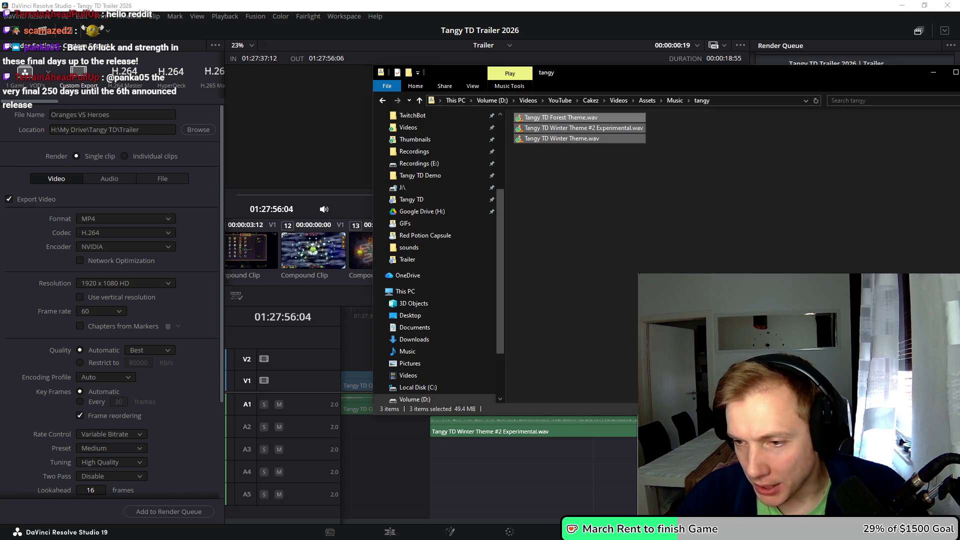
Open Oranges VS Heroes.mp4 from the Google Drive Tangy TD > Trailer folder
click(415, 139)
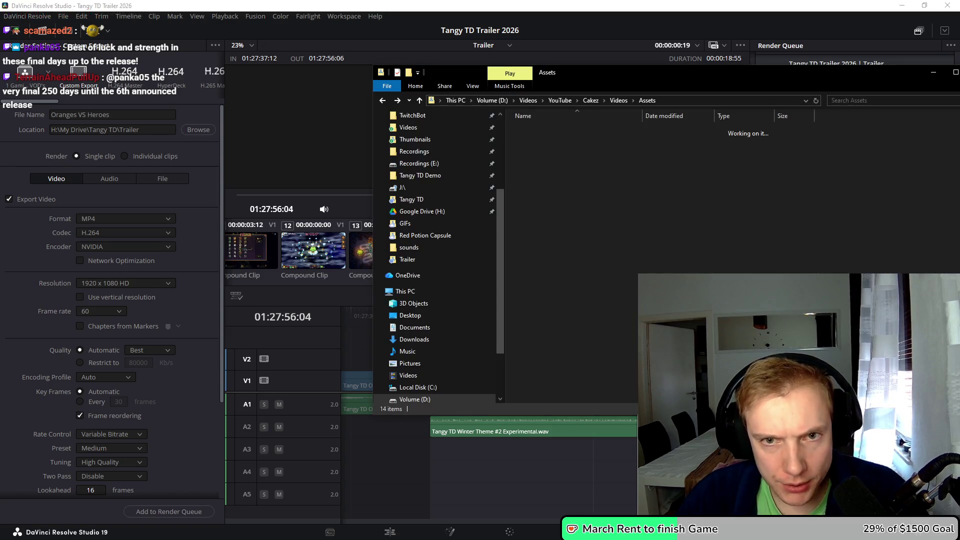
click(412, 199)
double_click(540, 175)
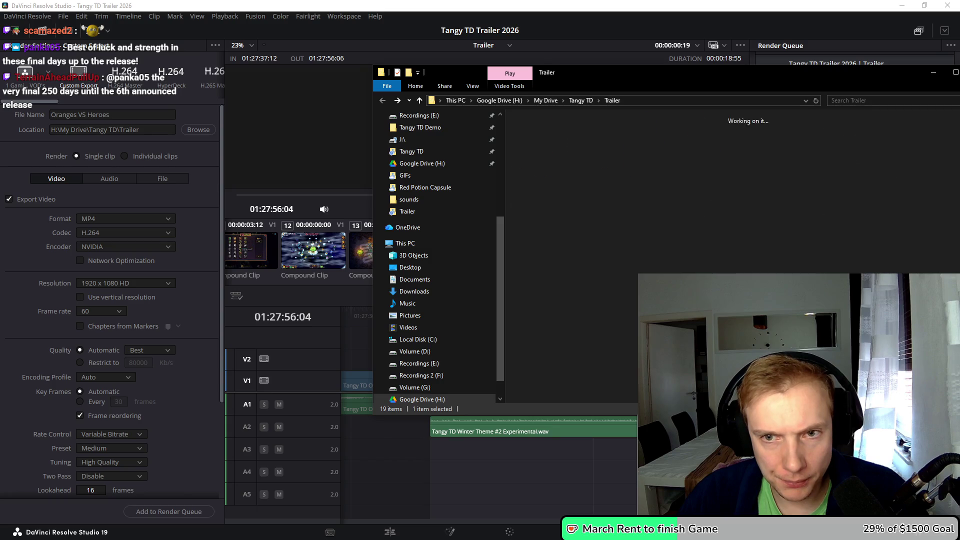
drag(600, 72, 459, 68)
click(506, 143)
double_click(505, 142)
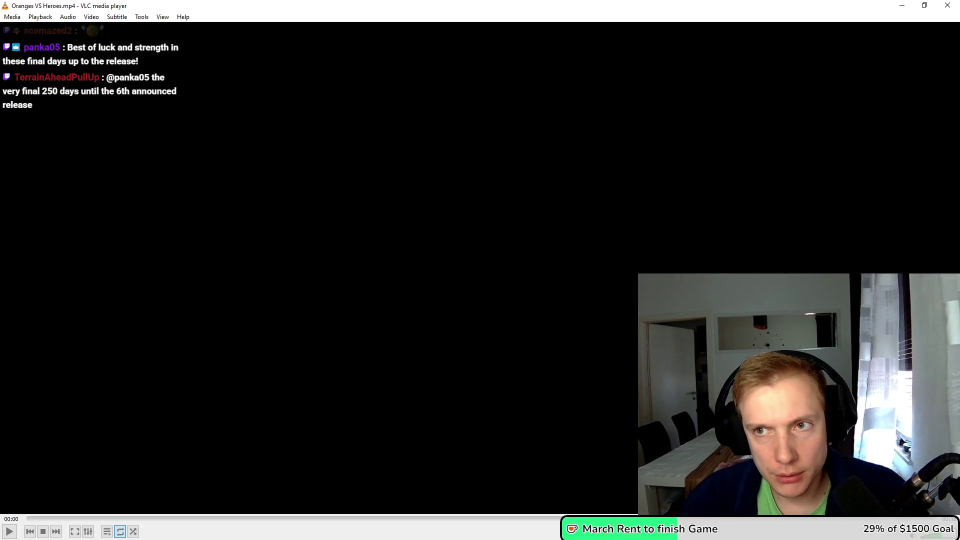
Replay Oranges VS Heroes.mp4 in VLC, then close VLC and the Explorer window
key(alt+F4)
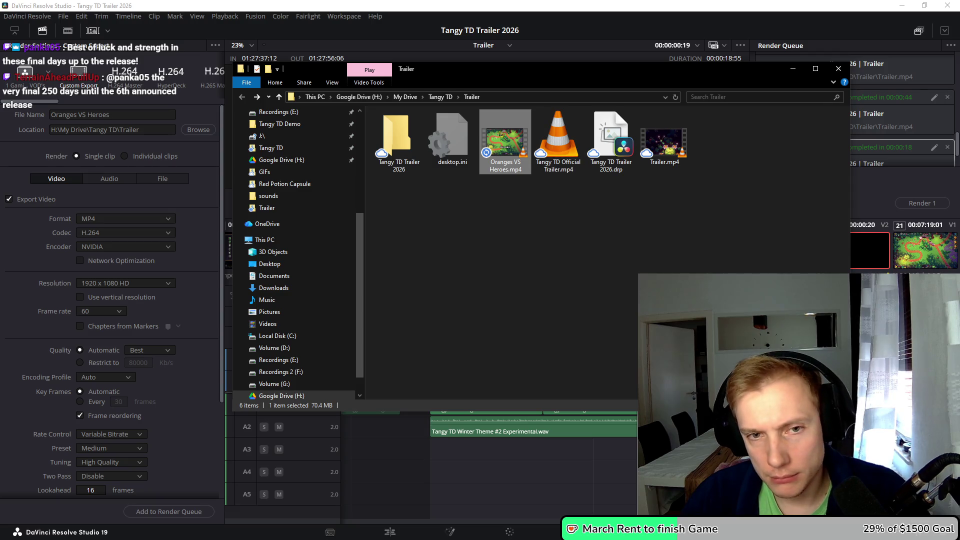
key(Return)
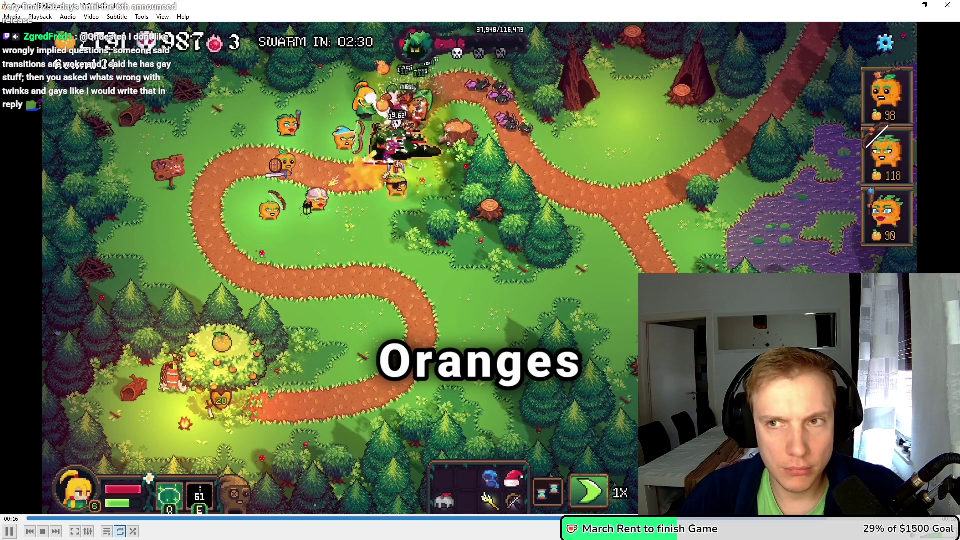
click(948, 5)
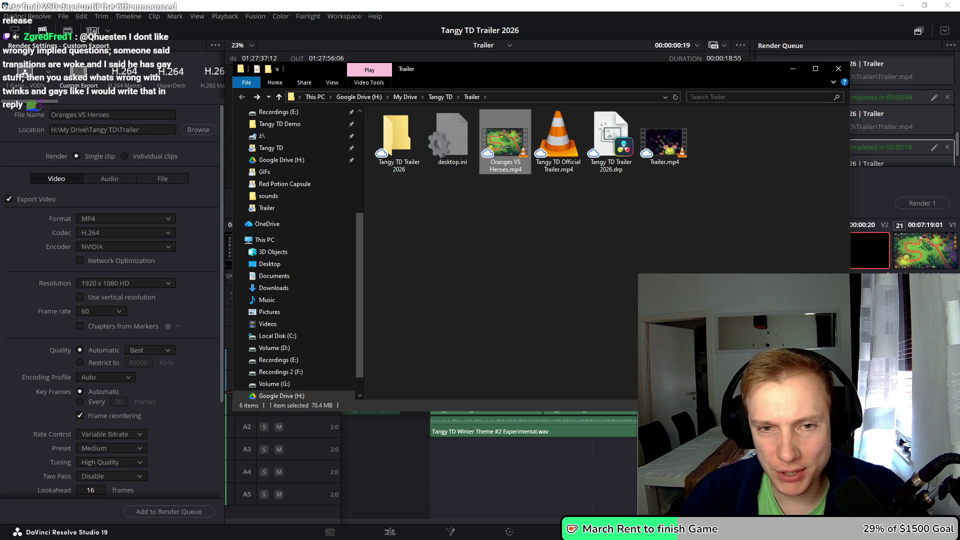
key(alt+F4)
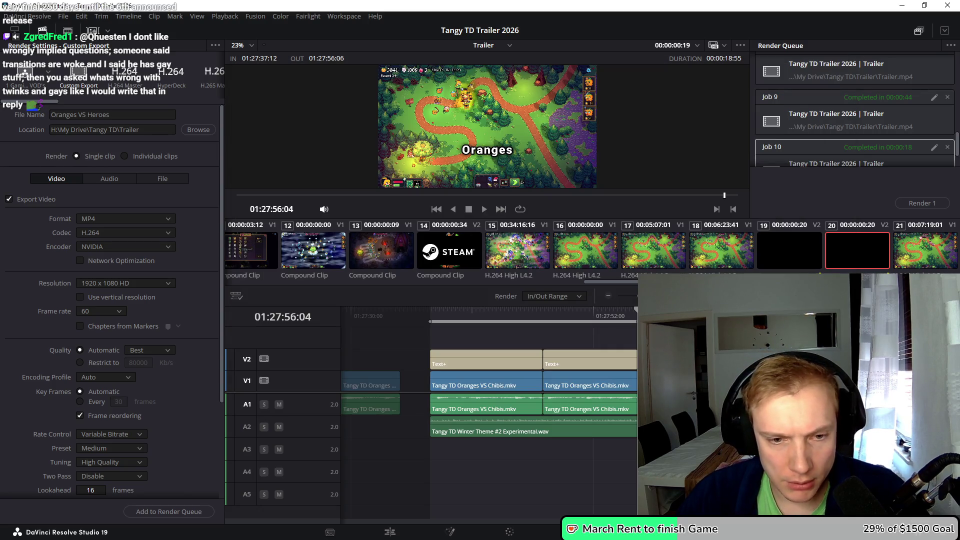
Zoom the gameplay image to 2.320 and reset the clips' position offsets to zero
click(390, 532)
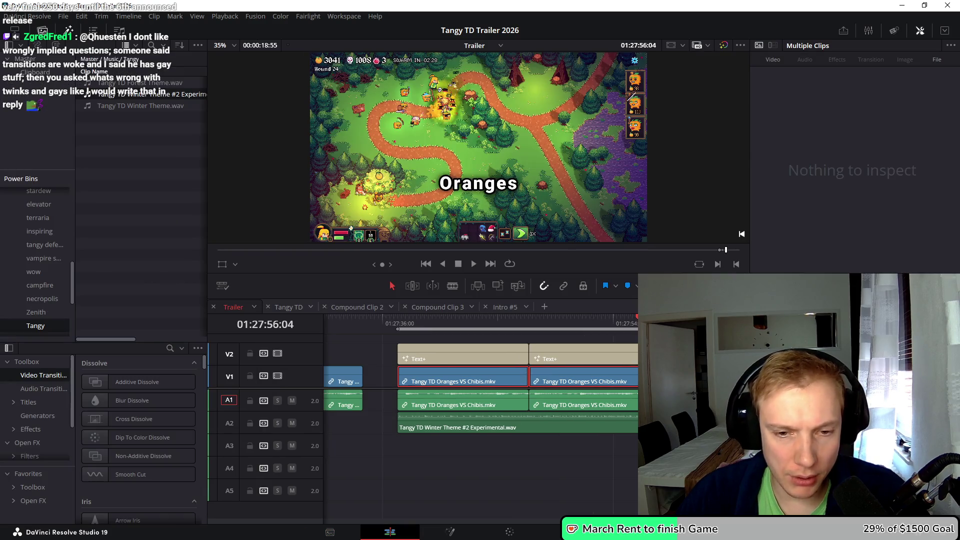
scroll(481, 390, left, 3)
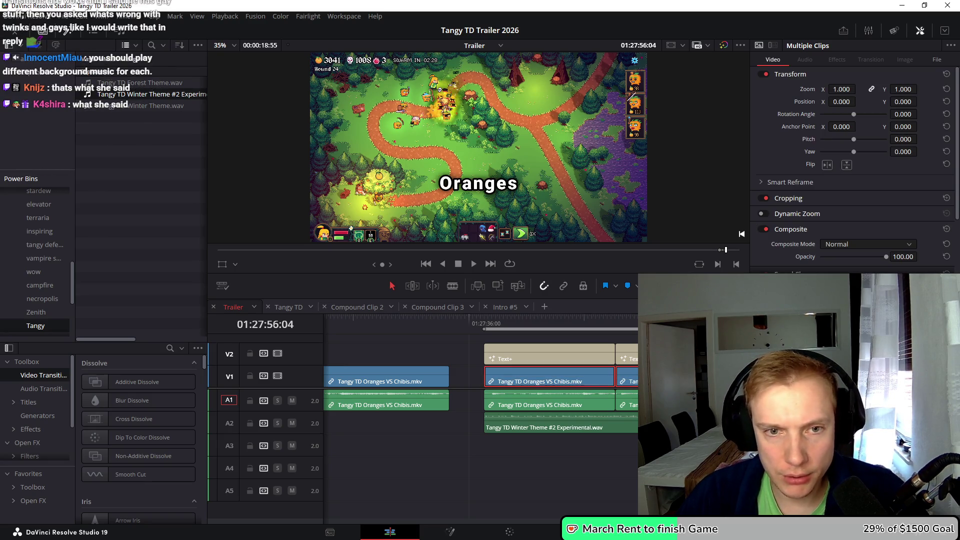
mouse_move(842, 89)
mouse_down()
mouse_move(890, 89)
mouse_move(860, 102)
mouse_move(920, 102)
mouse_up()
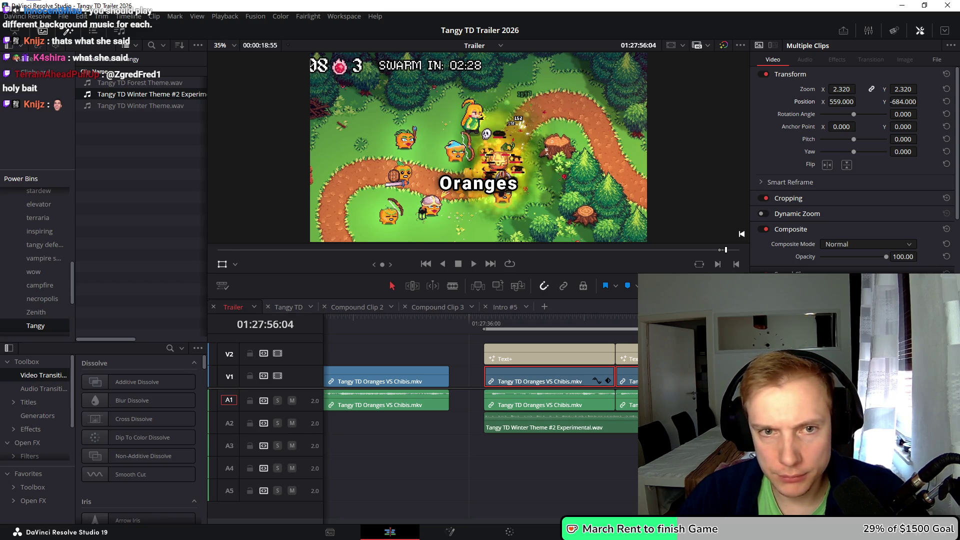
click(947, 102)
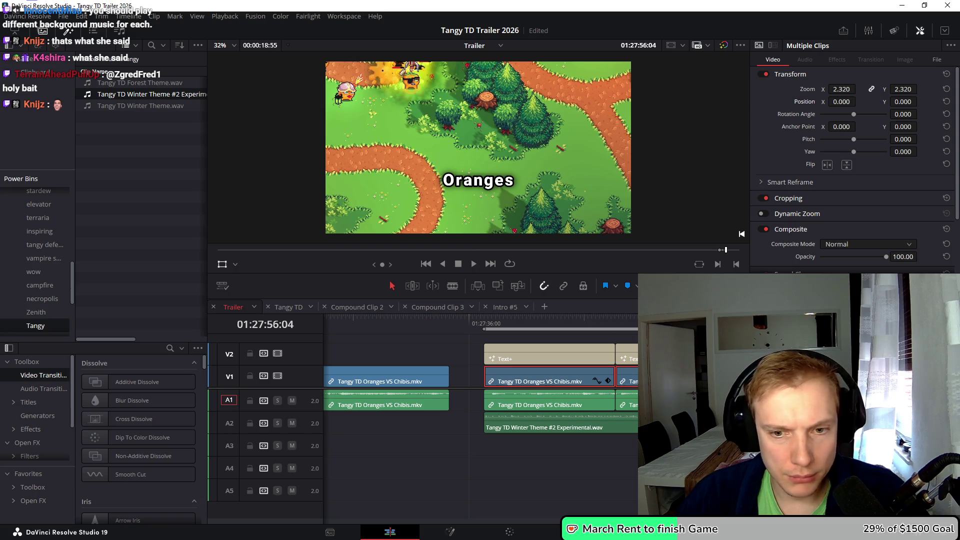
Reframe the Heroes gameplay clip with anchor point -320.452, 490.103 and zoom 2.160
click(517, 321)
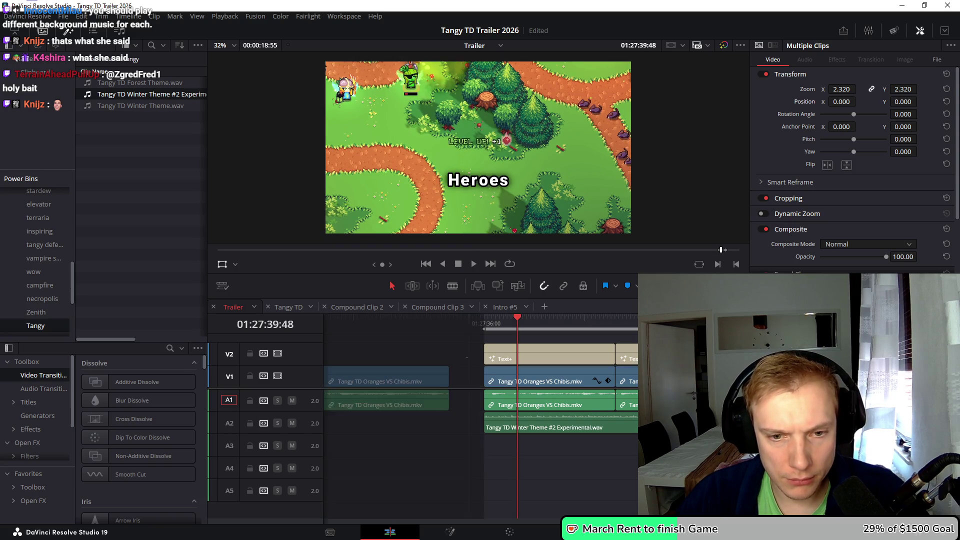
click(550, 376)
mouse_move(475, 136)
mouse_down()
mouse_move(421, 88)
mouse_move(500, 65)
mouse_move(557, 63)
mouse_move(547, 49)
mouse_up()
drag(880, 89, 860, 89)
drag(426, 72, 427, 69)
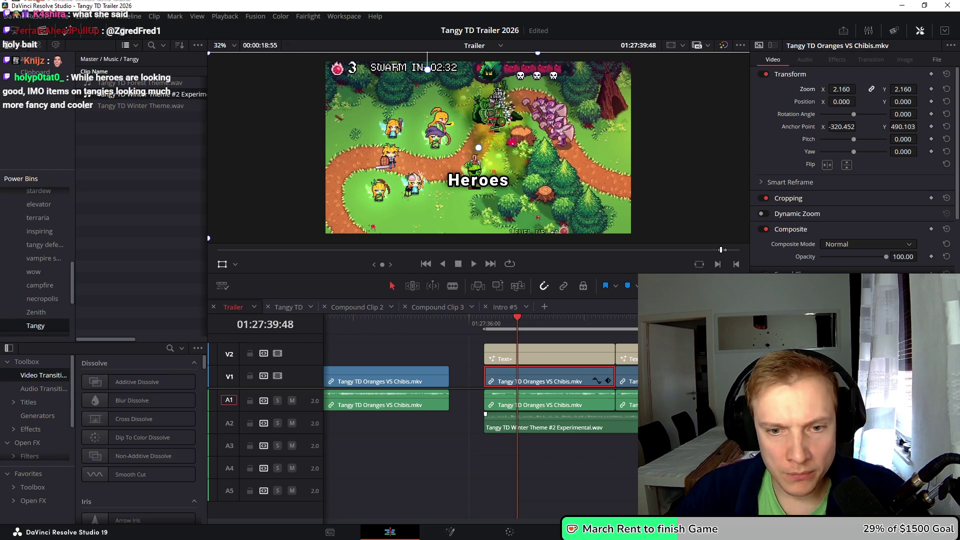
Lower the Heroes title to Layout Center Y 0.314
click(549, 353)
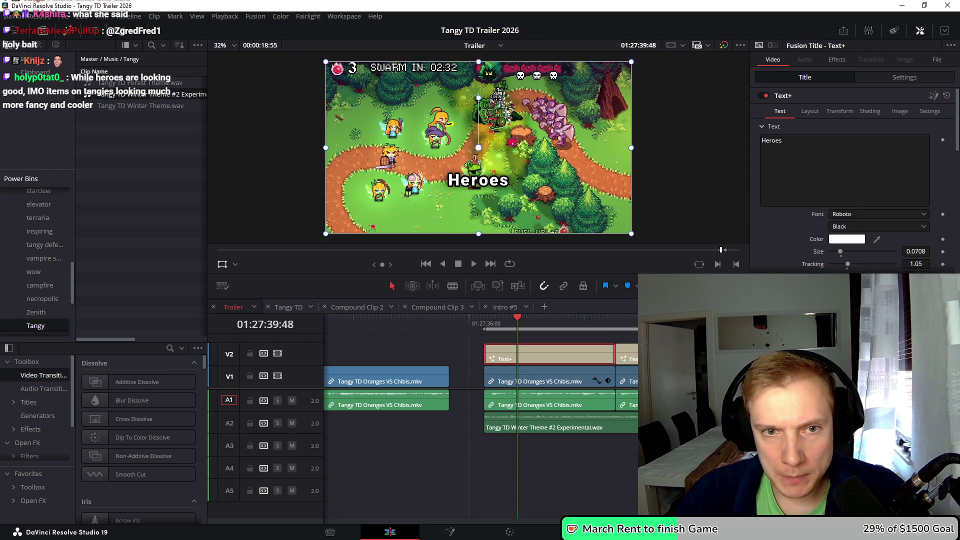
click(810, 111)
drag(916, 152, 894, 152)
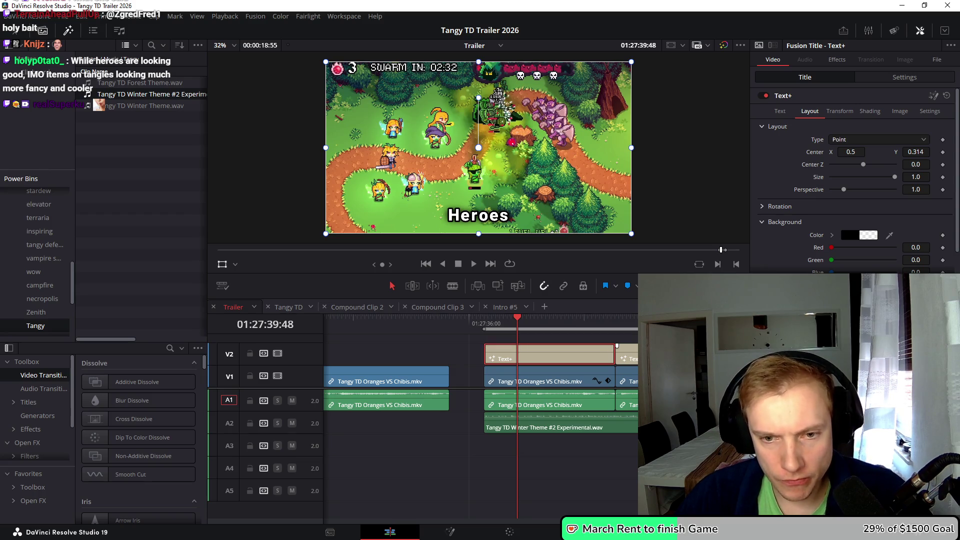
click(904, 77)
key(alt+v)
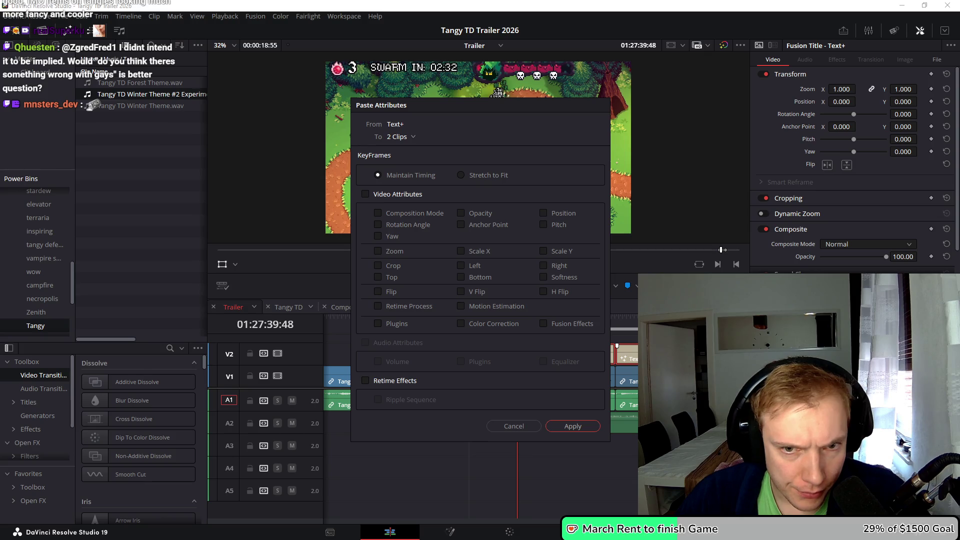
click(573, 426)
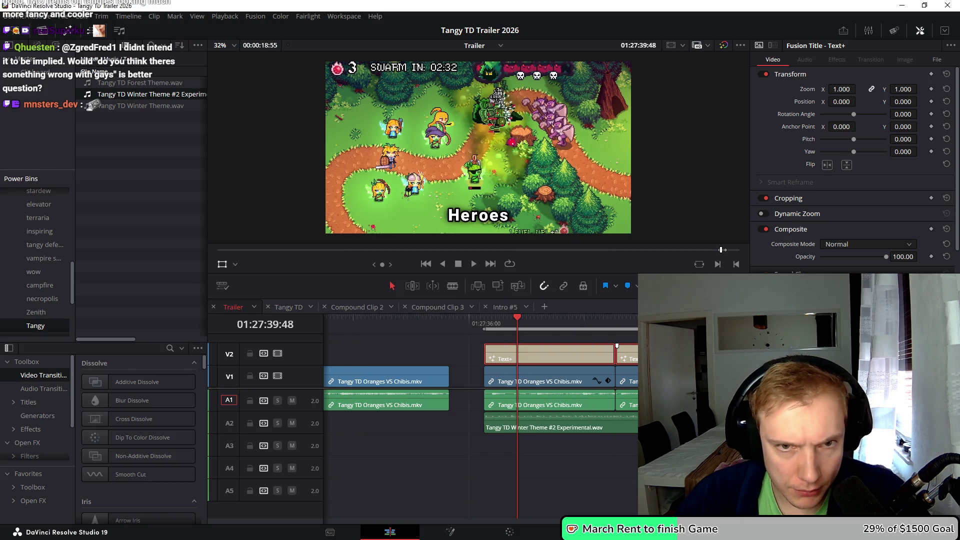
Try copying the Heroes title's position onto the Oranges title with Paste Attributes
key(l)
key(l)
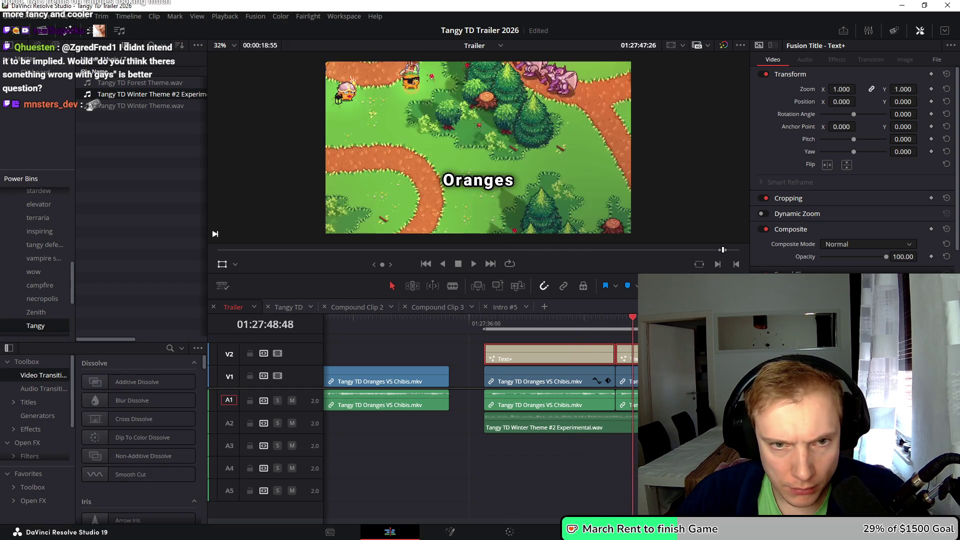
key(shift+v)
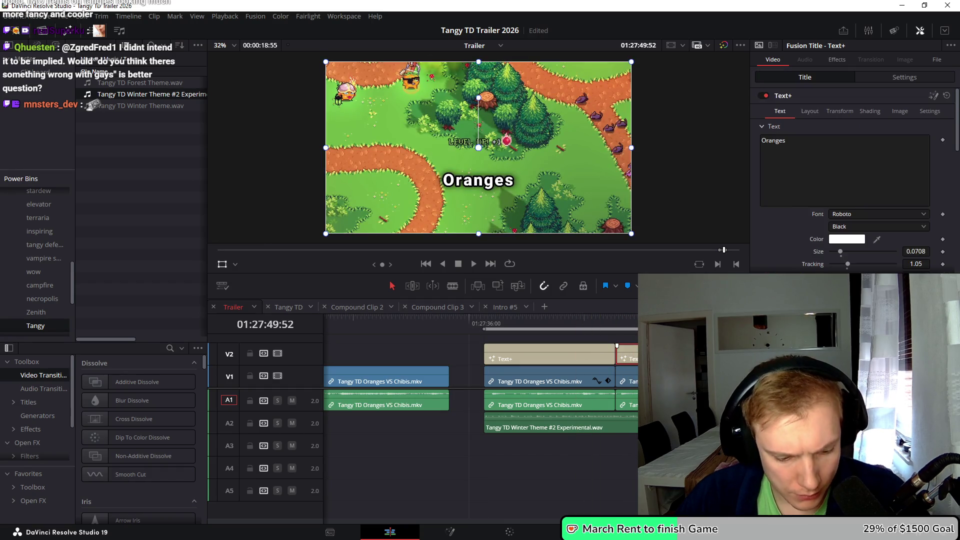
key(alt+v)
key(Return)
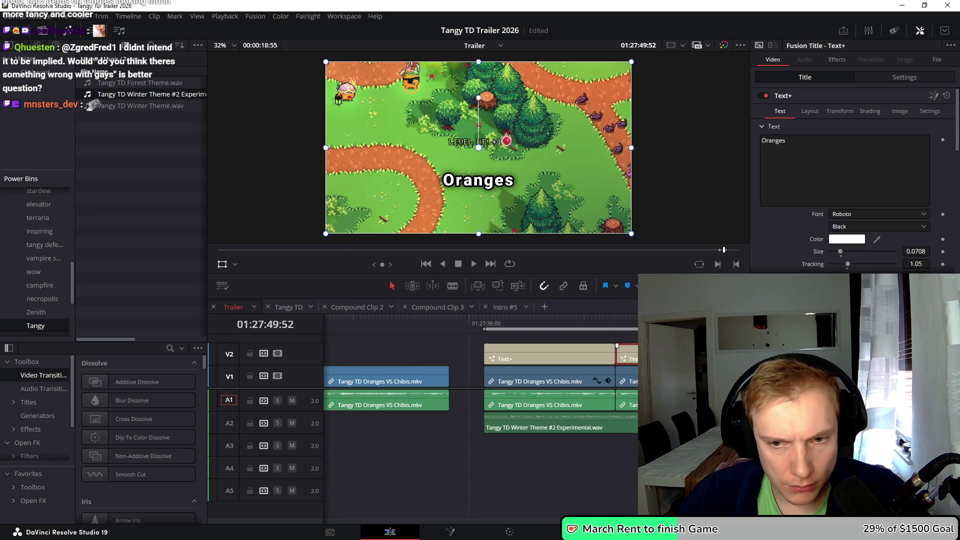
click(564, 318)
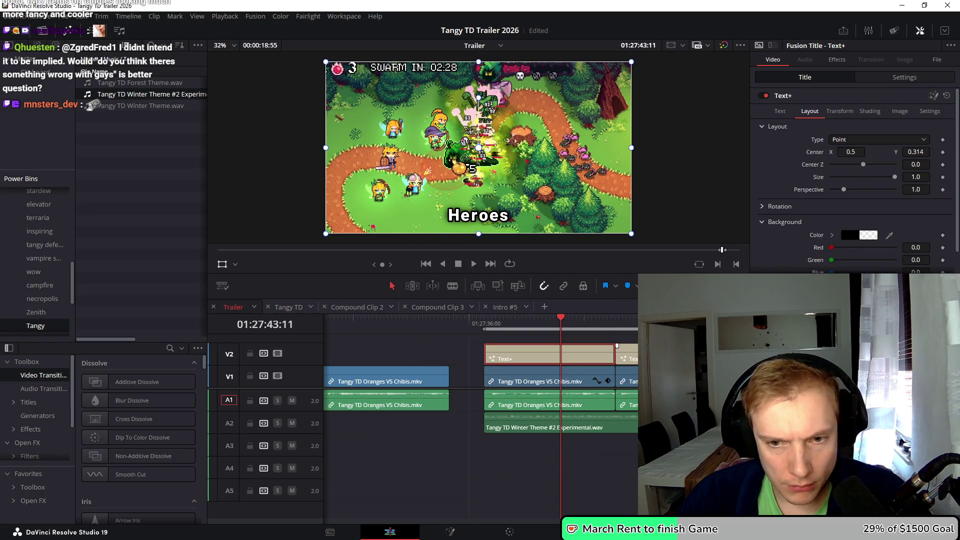
key(alt+v)
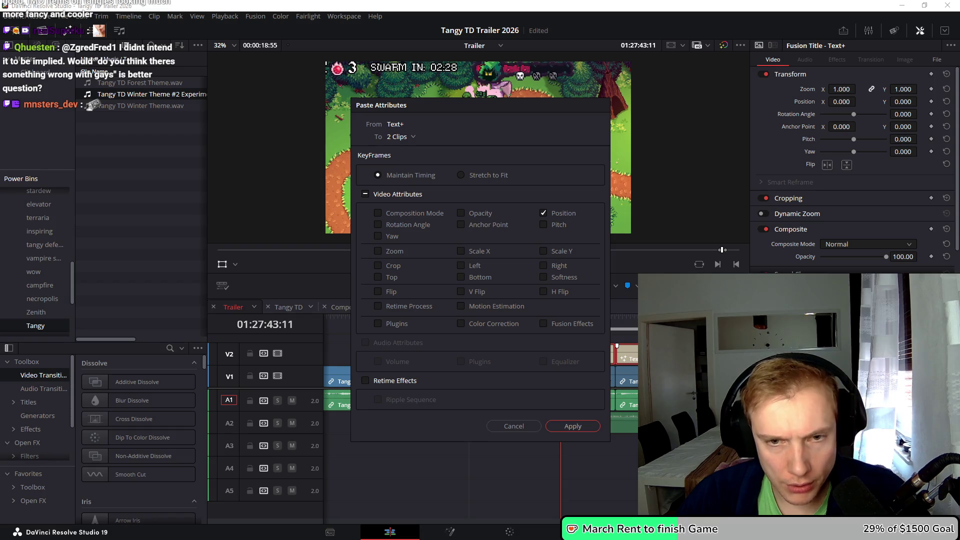
key(Return)
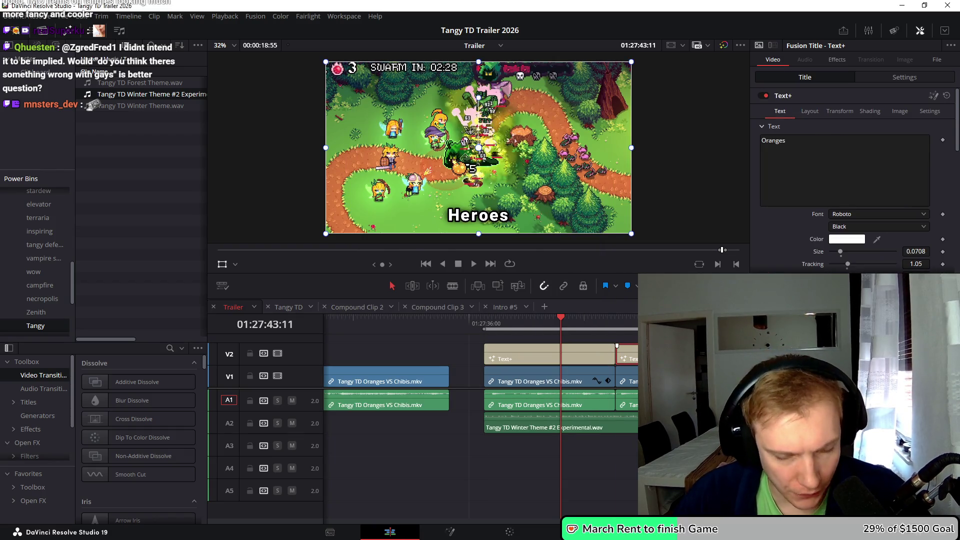
key(Down)
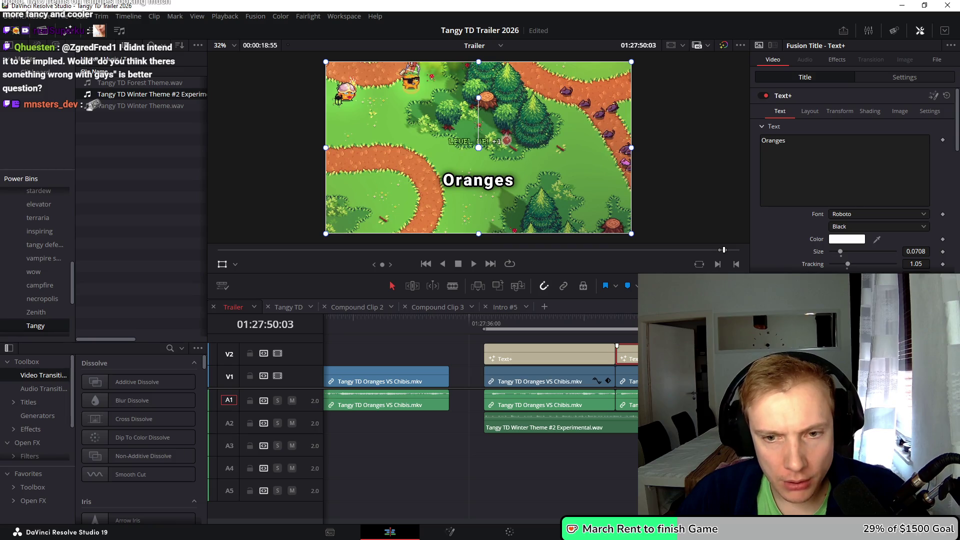
key(alt+v)
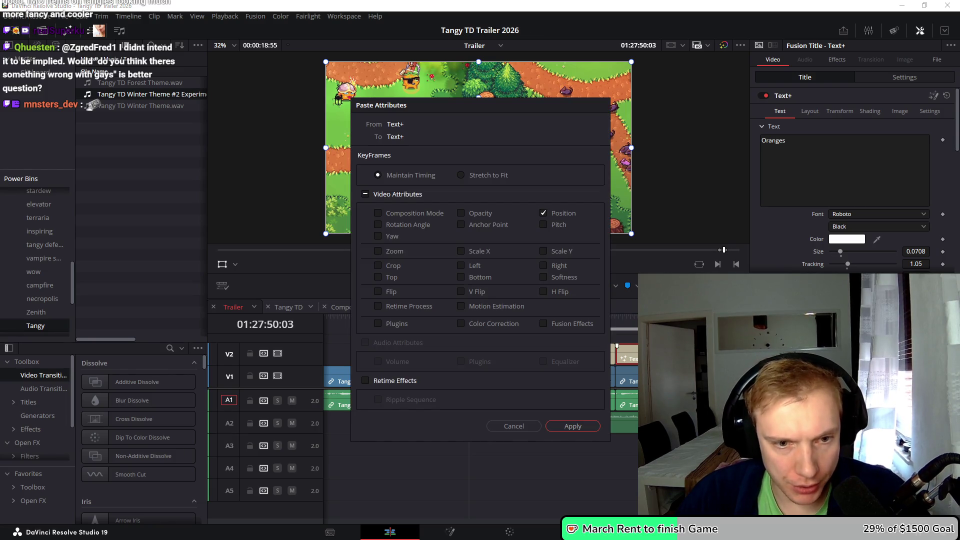
key(Return)
click(576, 320)
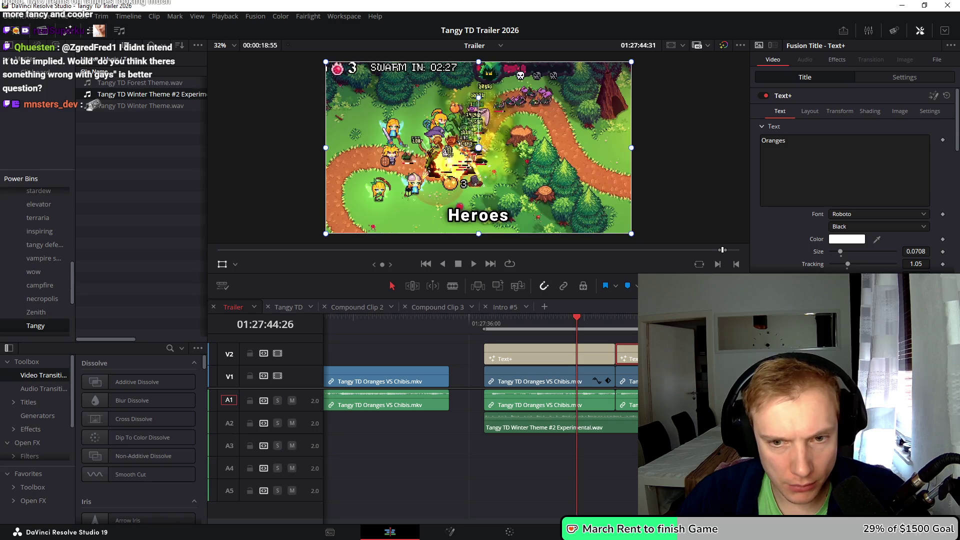
click(810, 111)
key(alt+v)
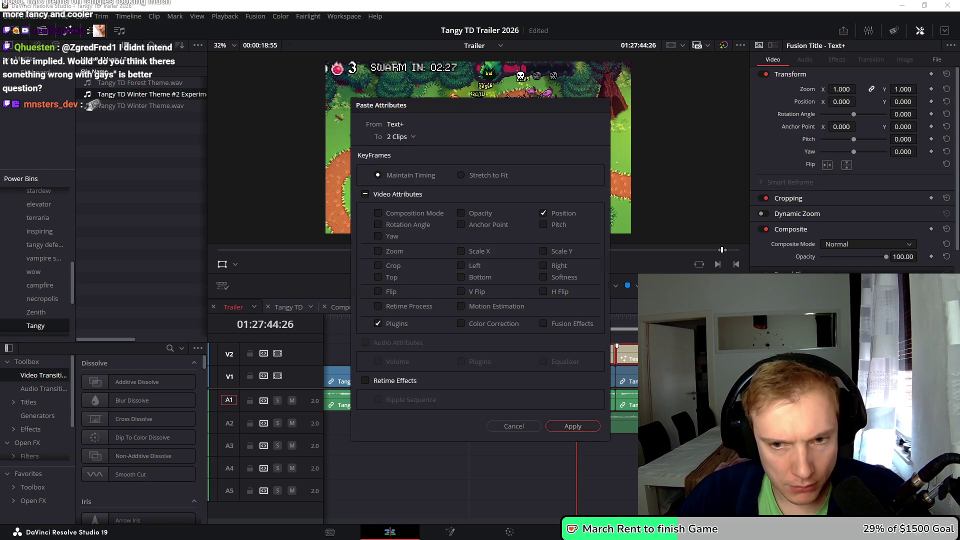
key(Return)
Paste Center Y 0.314 into the Oranges title's layout and play back both titles
click(627, 354)
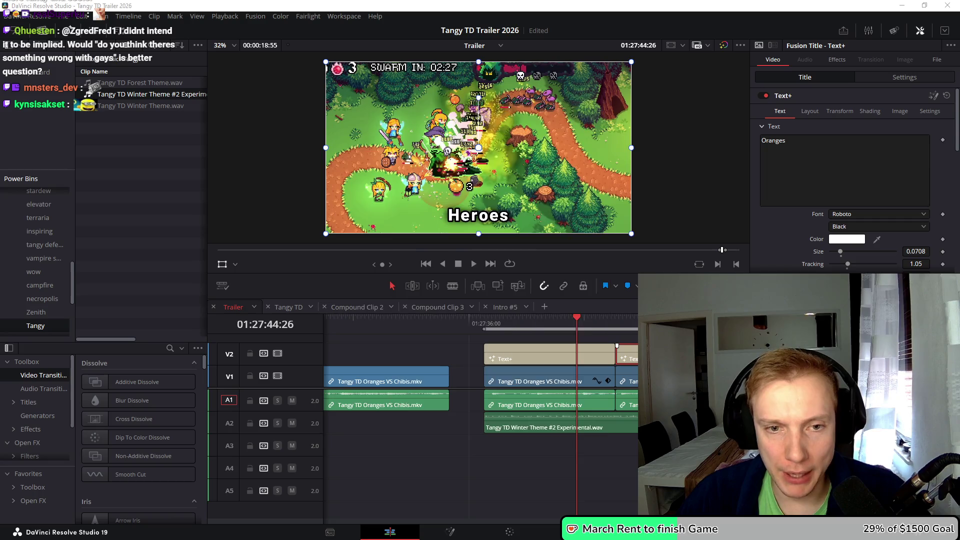
click(575, 320)
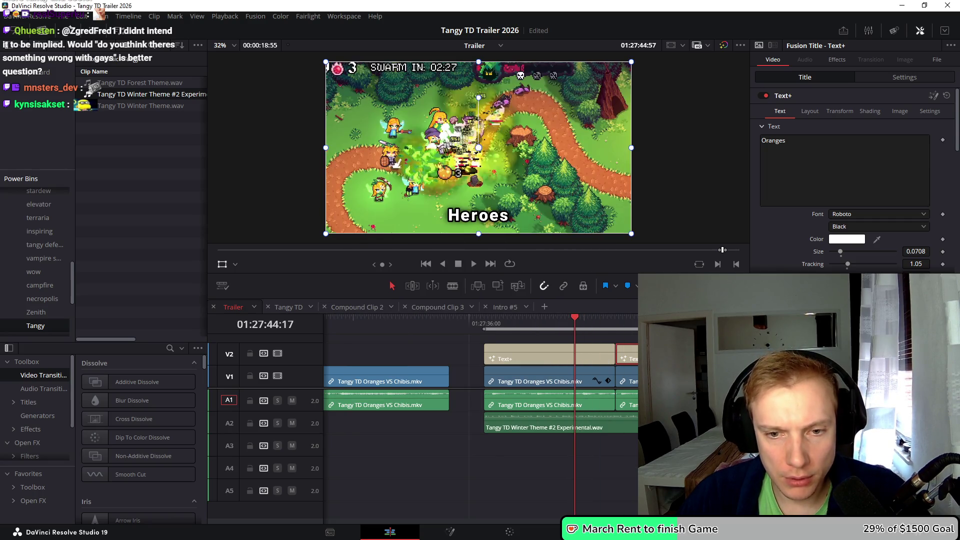
click(809, 111)
click(916, 152)
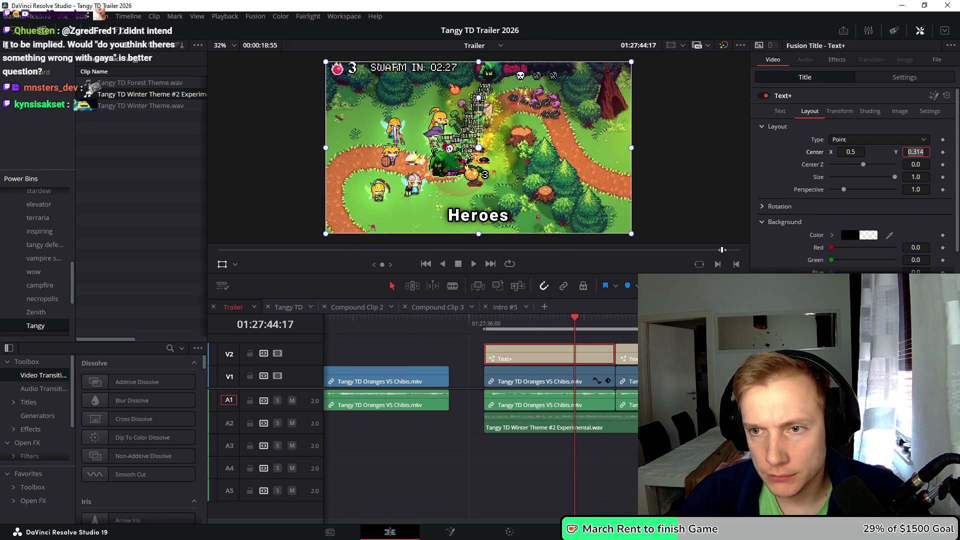
click(627, 354)
click(810, 111)
click(916, 151)
text(0.314)
key(Tab)
mouse_move(575, 318)
mouse_down()
mouse_move(500, 318)
mouse_move(542, 317)
mouse_move(531, 318)
mouse_up()
key(space)
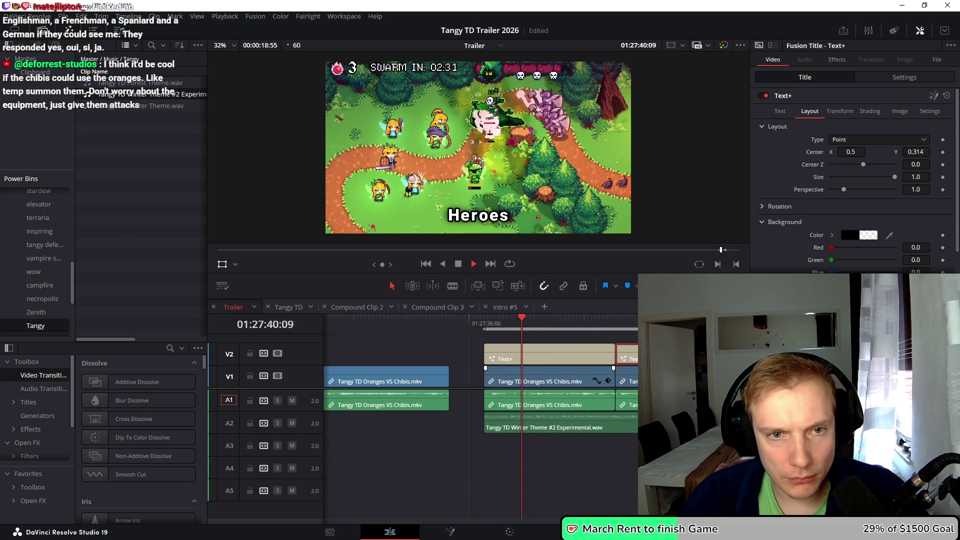
Paste the Heroes clip's 2.160 zoom and anchor point onto the Oranges gameplay clip
key(space)
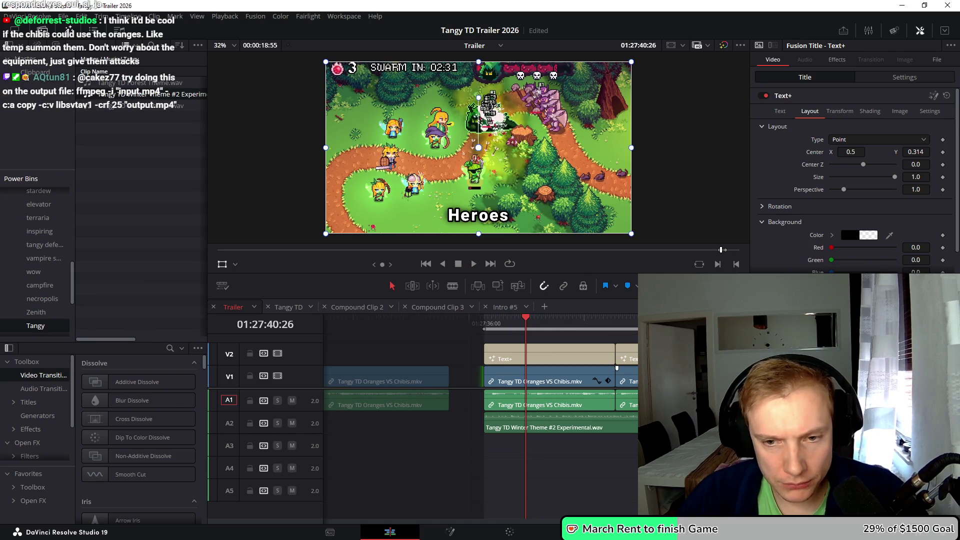
click(614, 370)
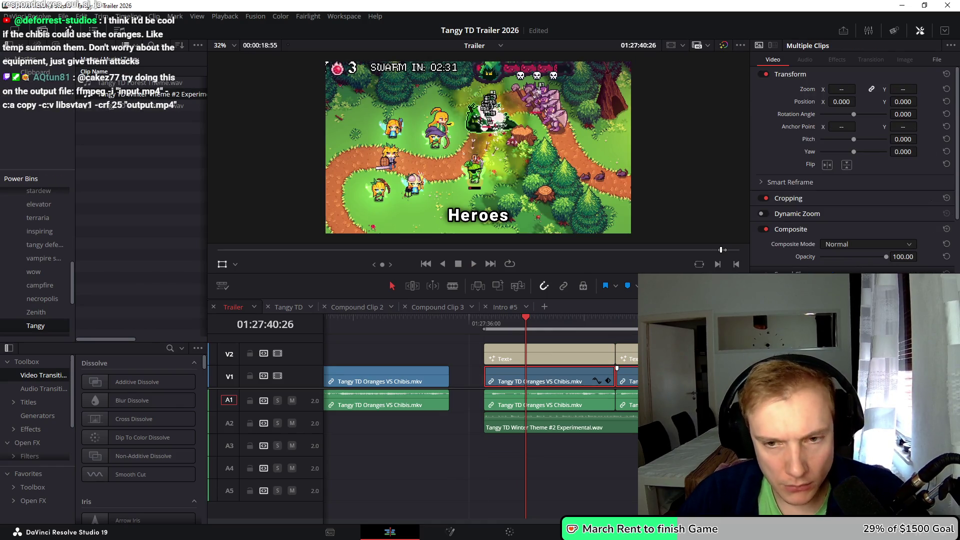
key(alt+v)
key(Return)
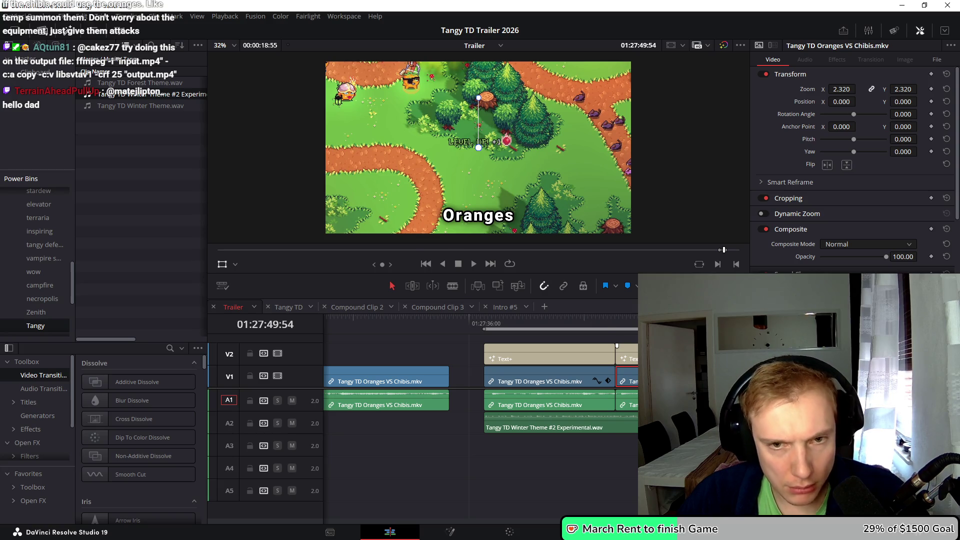
key(alt+v)
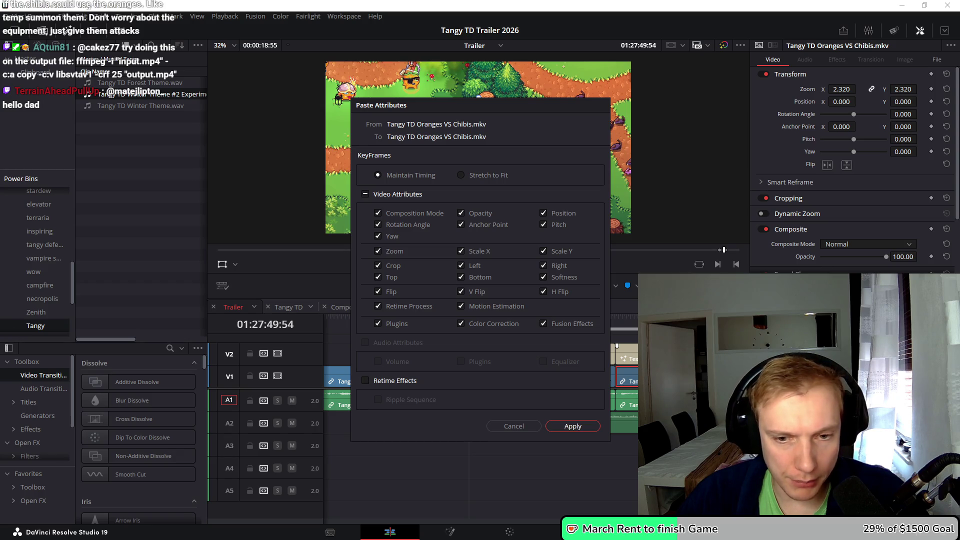
key(Return)
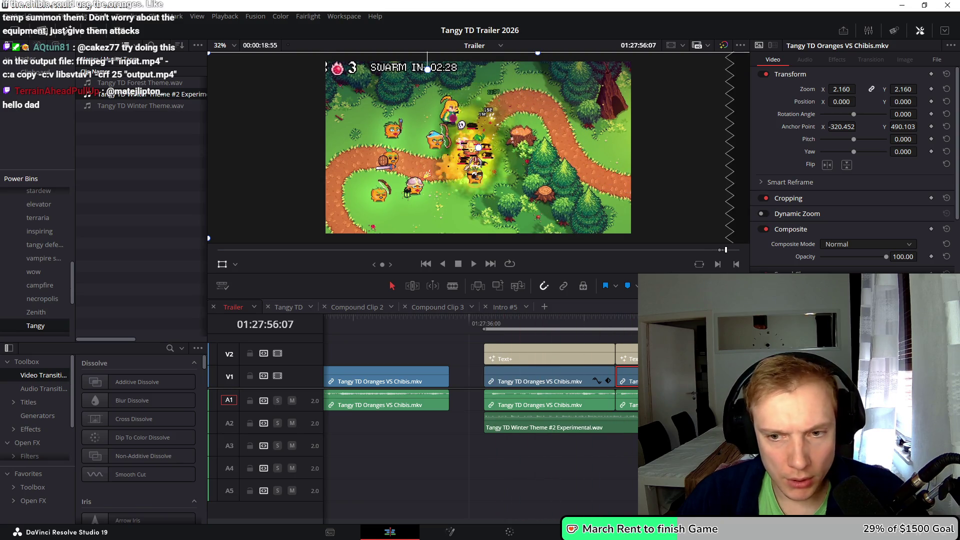
scroll(481, 390, right, 3)
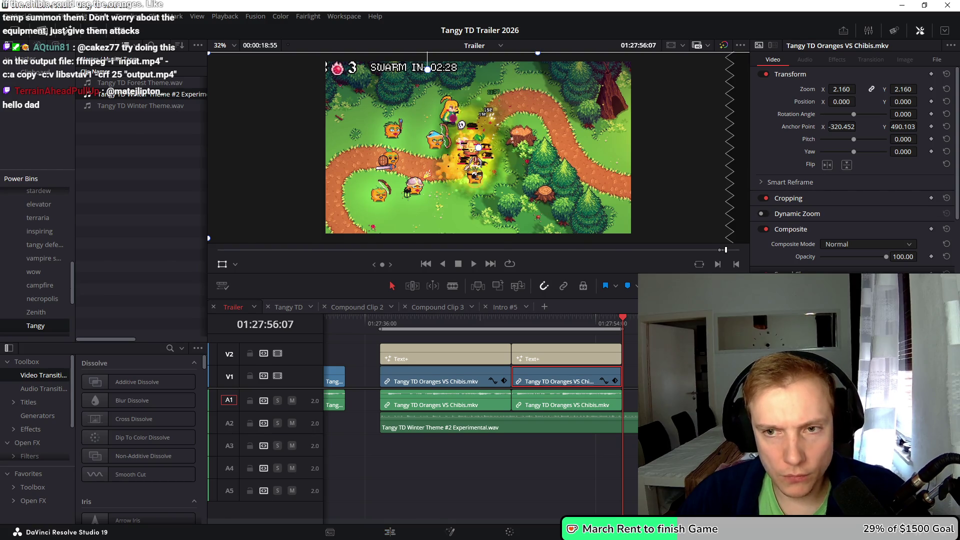
key(shift+8)
Queue and render Job 12 as Oranges VS Heroes #2.mp4, replacing the existing file
click(922, 203)
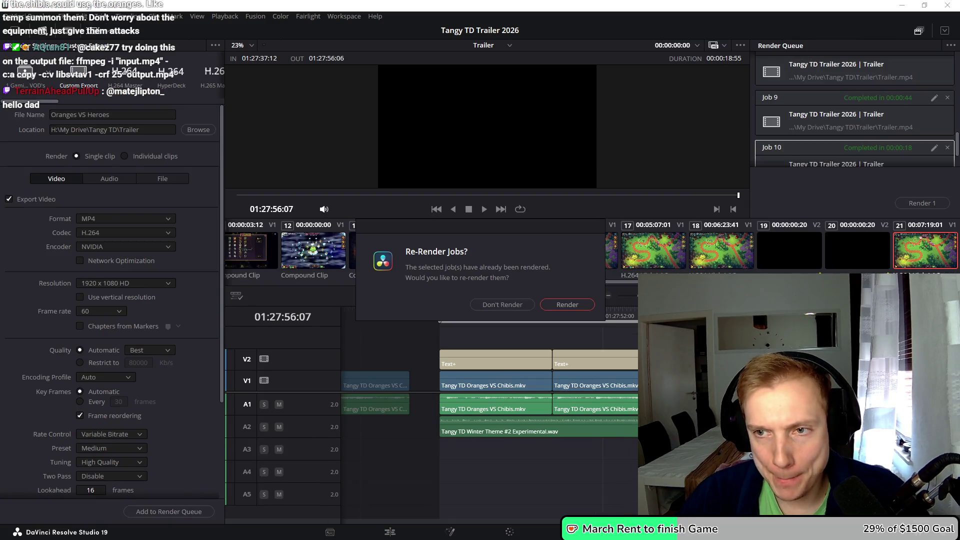
key(Escape)
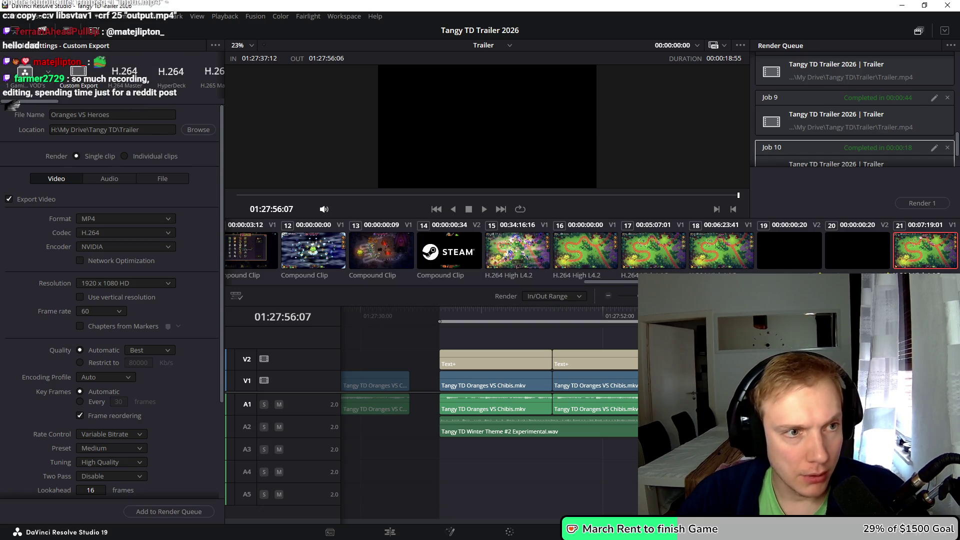
click(110, 115)
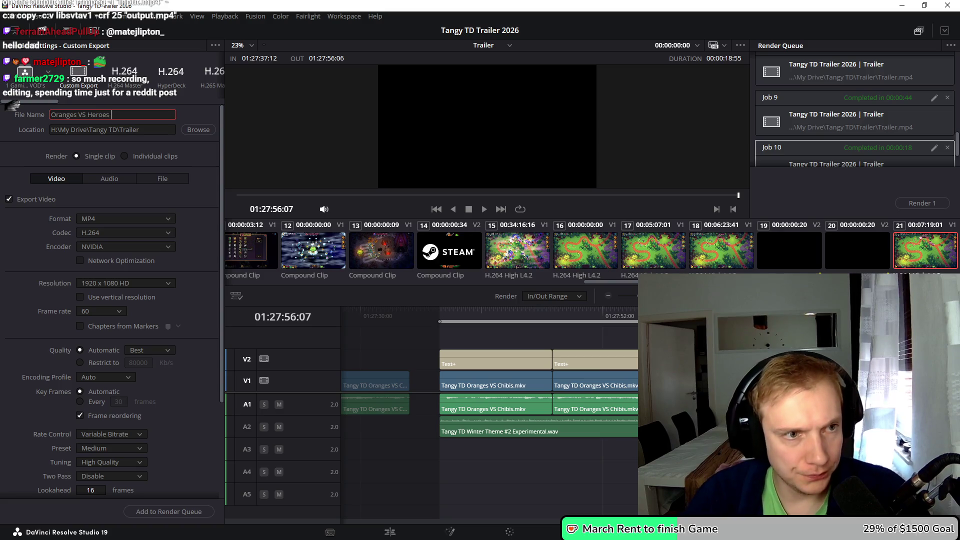
text(#2)
click(168, 511)
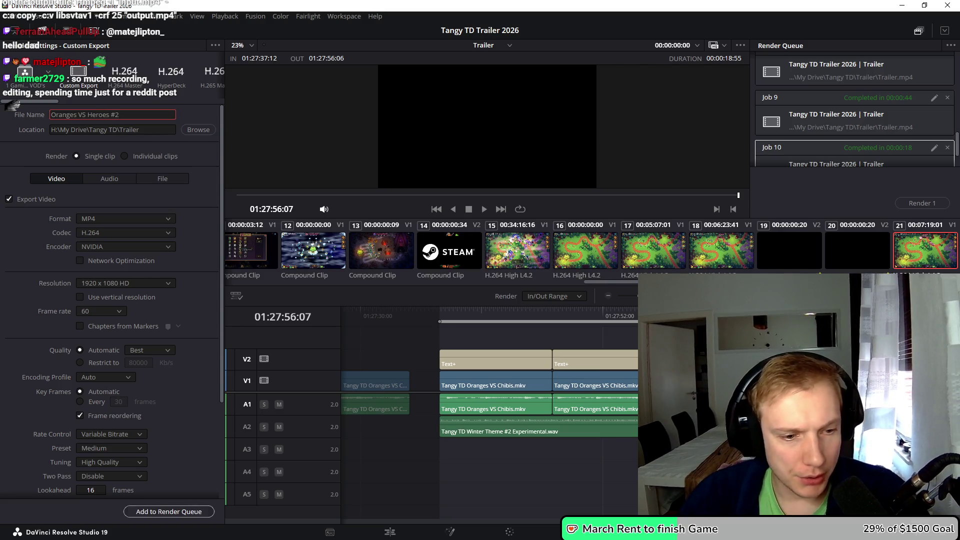
click(922, 203)
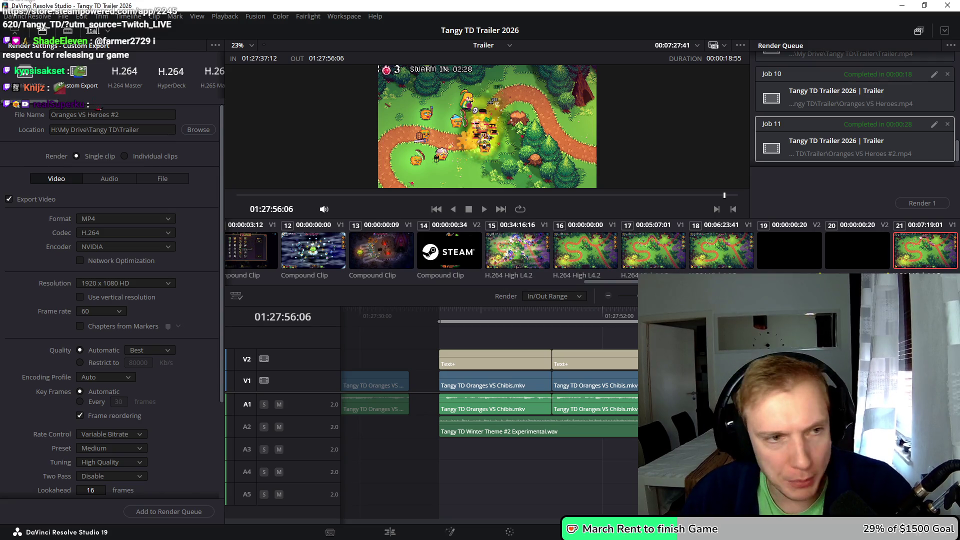
click(168, 512)
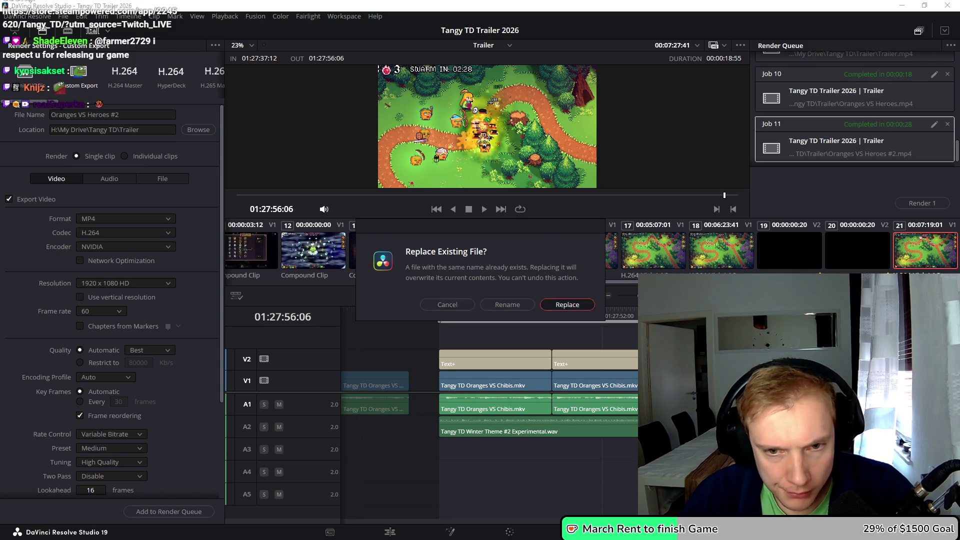
click(568, 305)
click(922, 203)
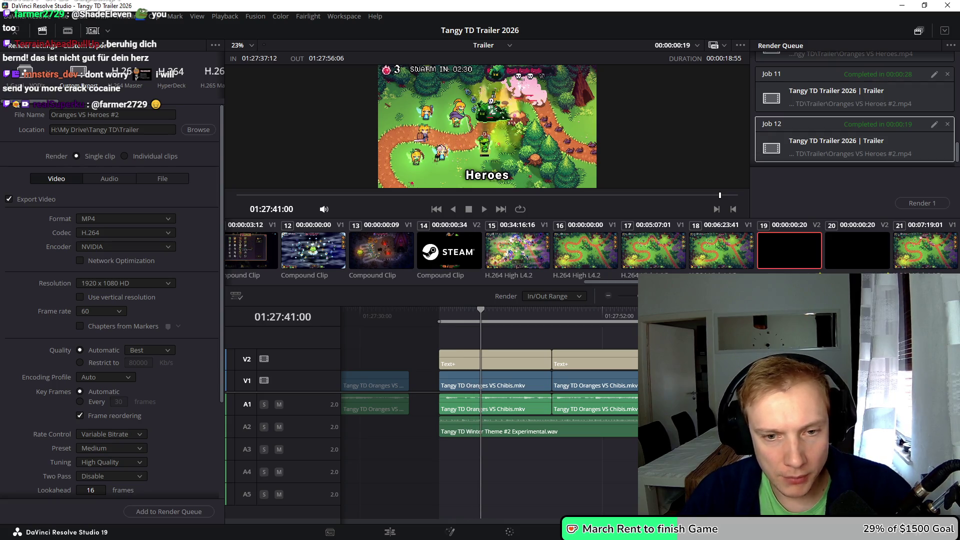
key(shift+4)
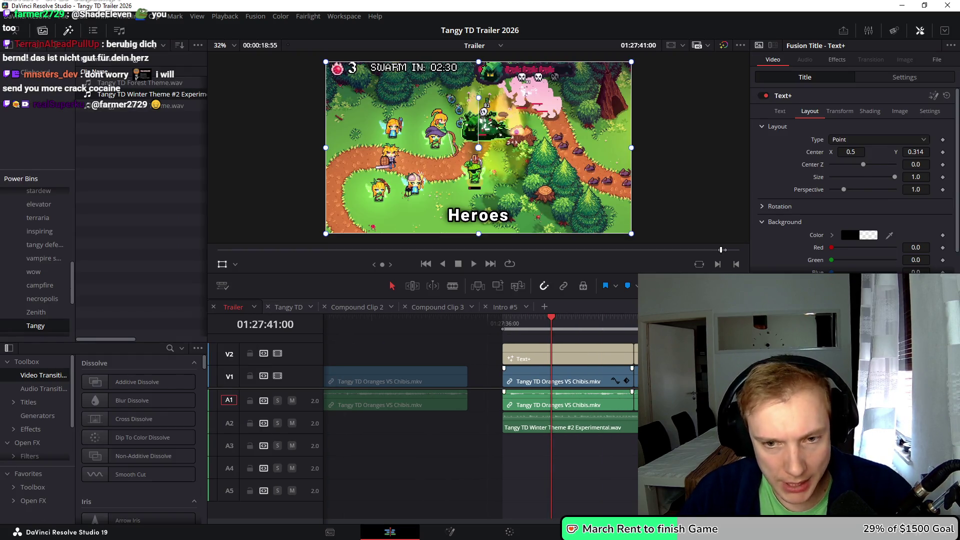
Move the title clips up to V3 and V4 and place a gameplay copy on V2
click(636, 377)
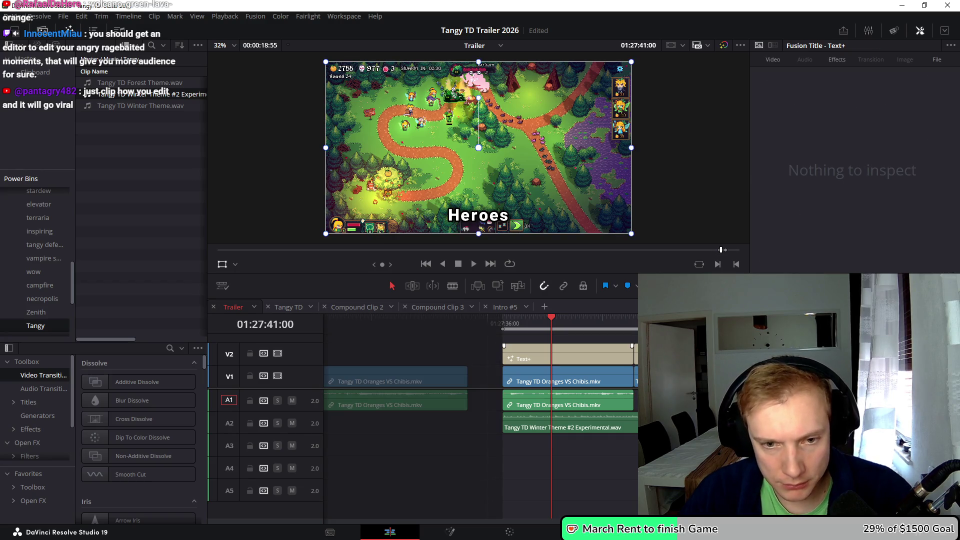
scroll(423, 425, up, 2)
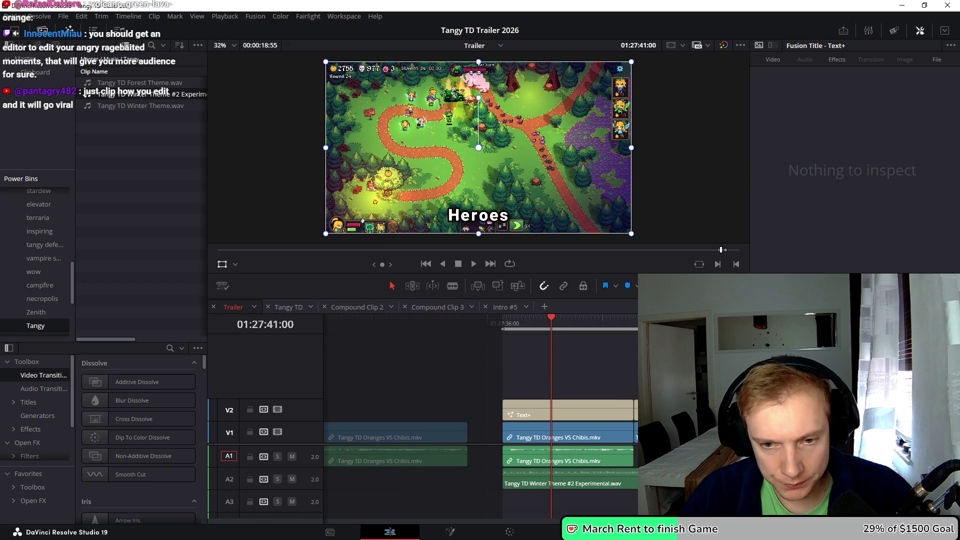
mouse_move(575, 411)
mouse_down()
mouse_move(576, 368)
mouse_move(553, 370)
mouse_move(563, 370)
mouse_up()
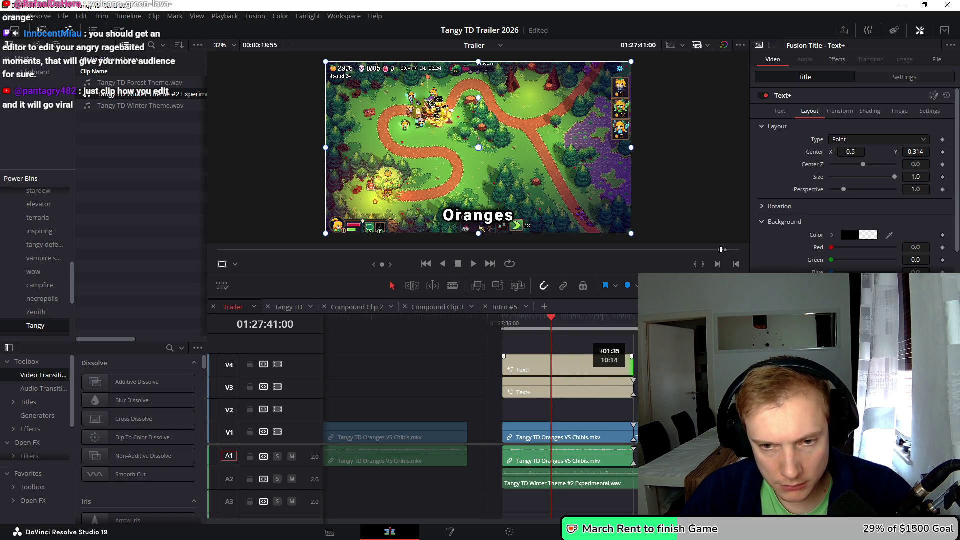
mouse_move(555, 435)
mouse_down()
mouse_move(564, 415)
mouse_move(551, 416)
mouse_move(595, 416)
mouse_move(581, 418)
mouse_up()
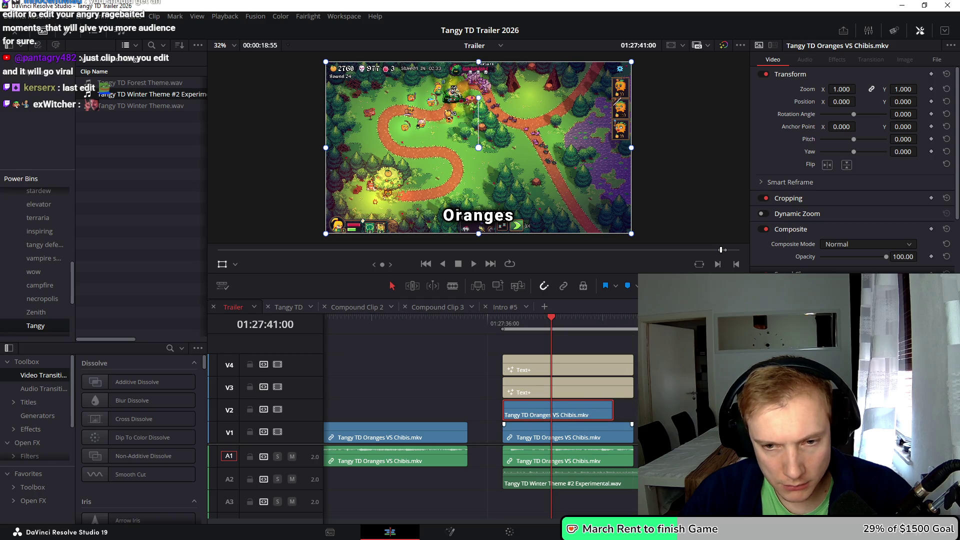
click(611, 435)
Crop the right side of the V2 gameplay copy by 960
mouse_move(645, 453)
mouse_down()
mouse_move(622, 370)
mouse_move(613, 370)
mouse_up()
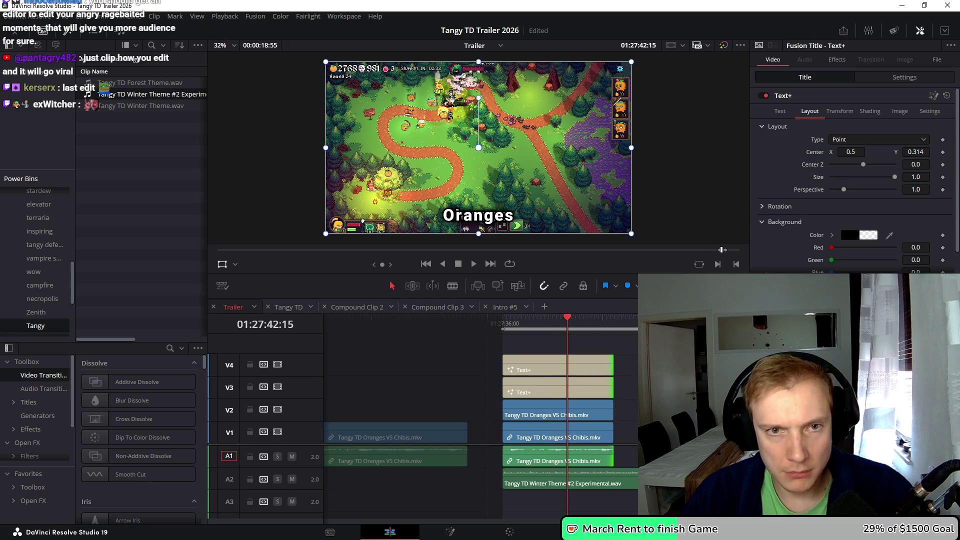
click(557, 409)
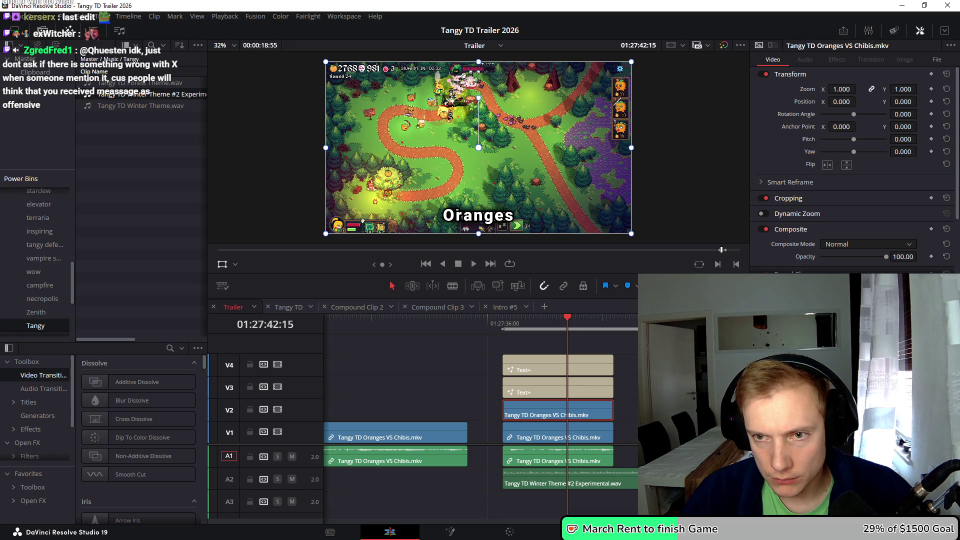
click(788, 198)
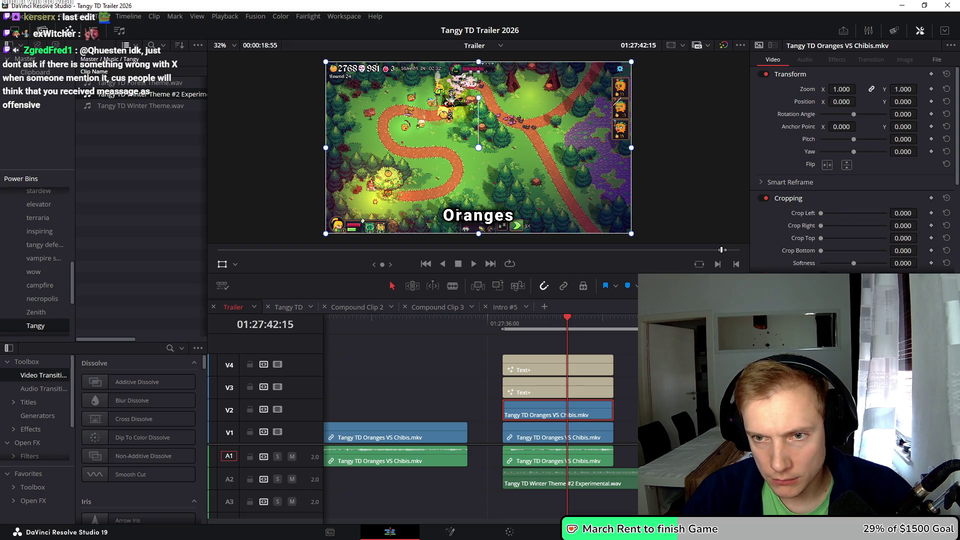
drag(801, 226, 920, 225)
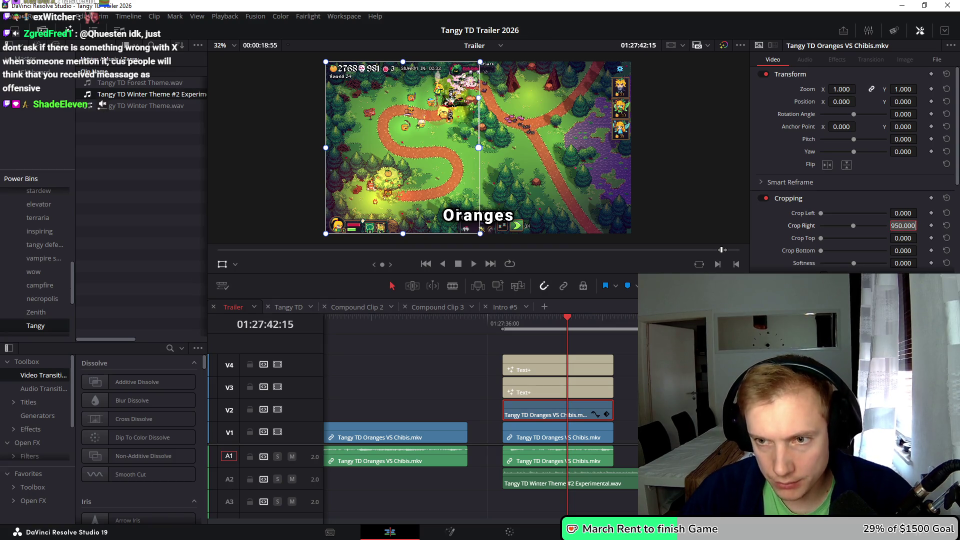
text(0)
key(Return)
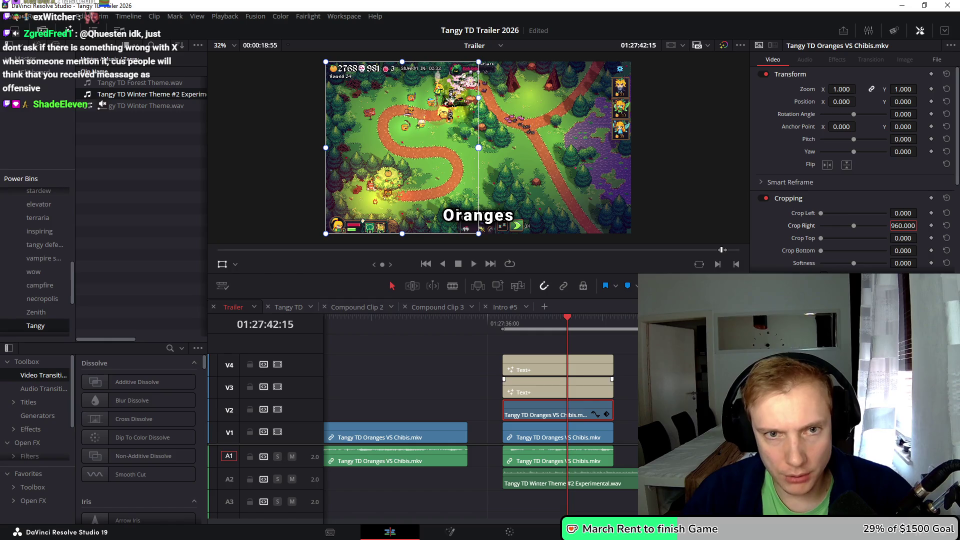
Shift the V1 gameplay clip 960 pixels right and move the V2 copy left
click(551, 434)
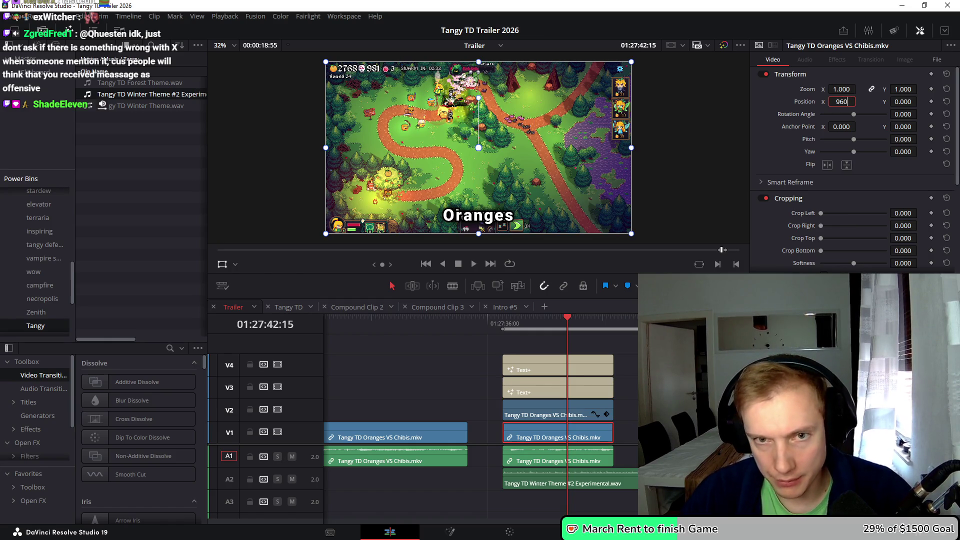
key(Return)
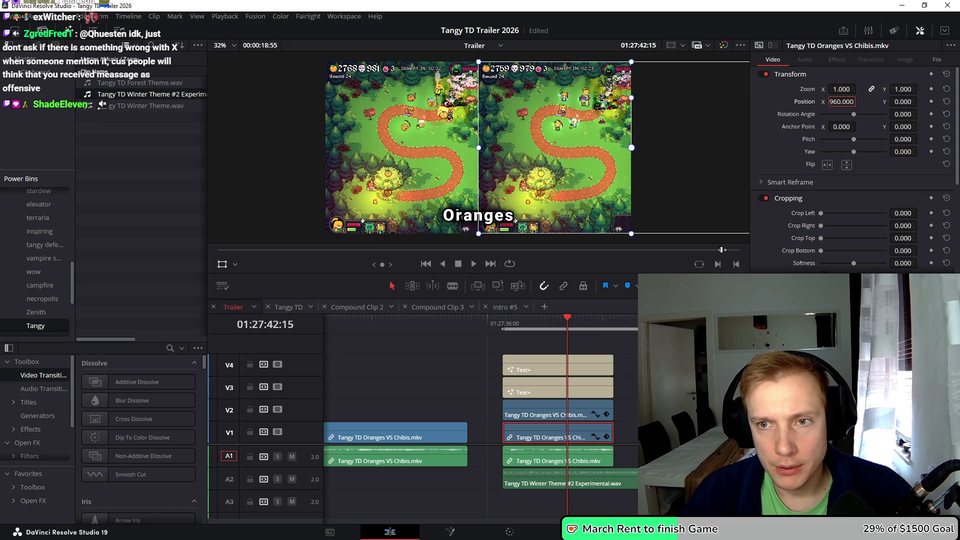
mouse_move(859, 102)
mouse_down()
mouse_move(843, 102)
mouse_move(859, 102)
mouse_up()
click(550, 412)
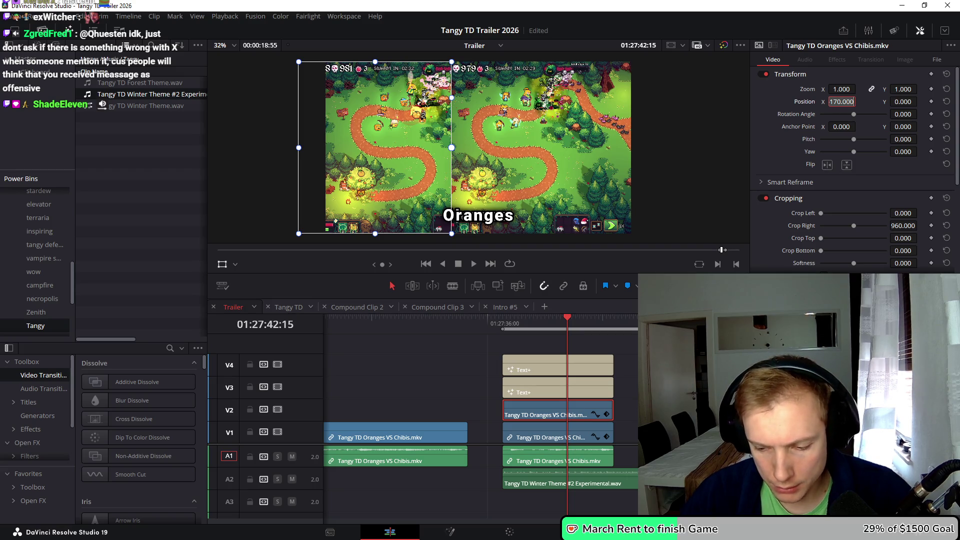
text(-200.000)
key(Return)
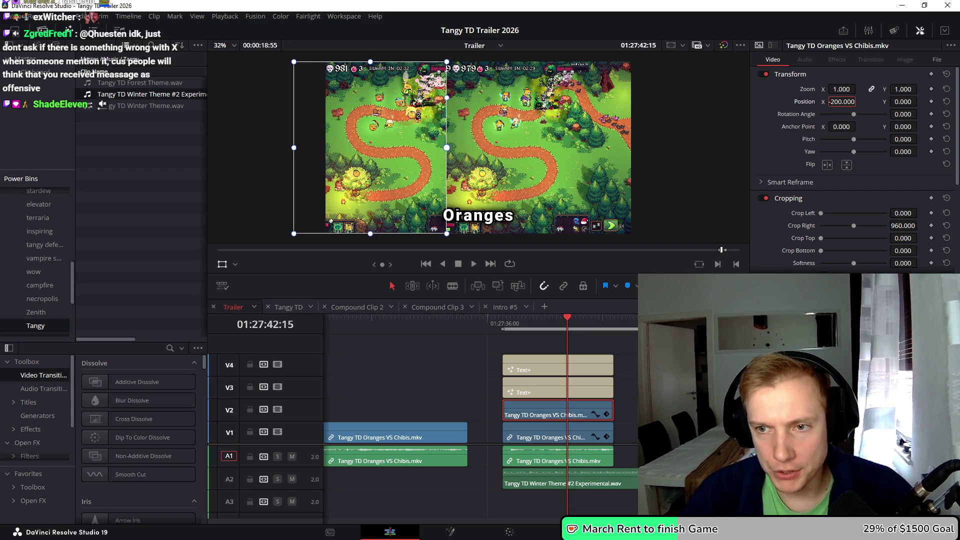
Fine-tune the left copy to Crop Right 660 and Position X -300
click(903, 226)
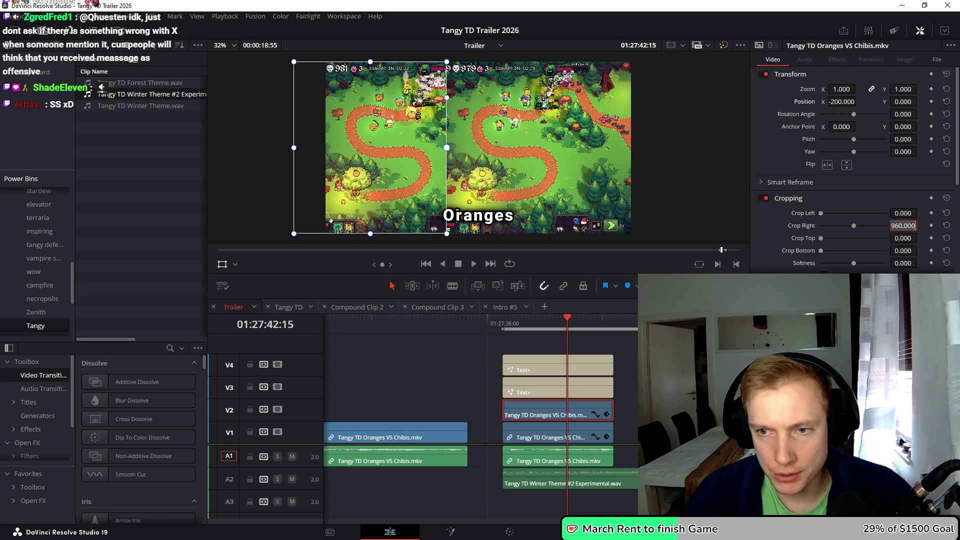
text(1500)
key(Return)
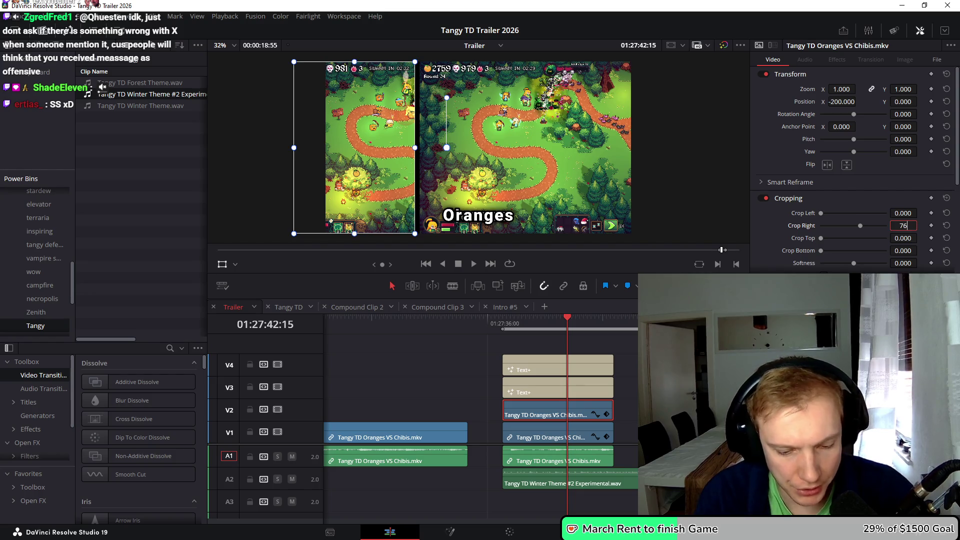
text(0.000)
key(Return)
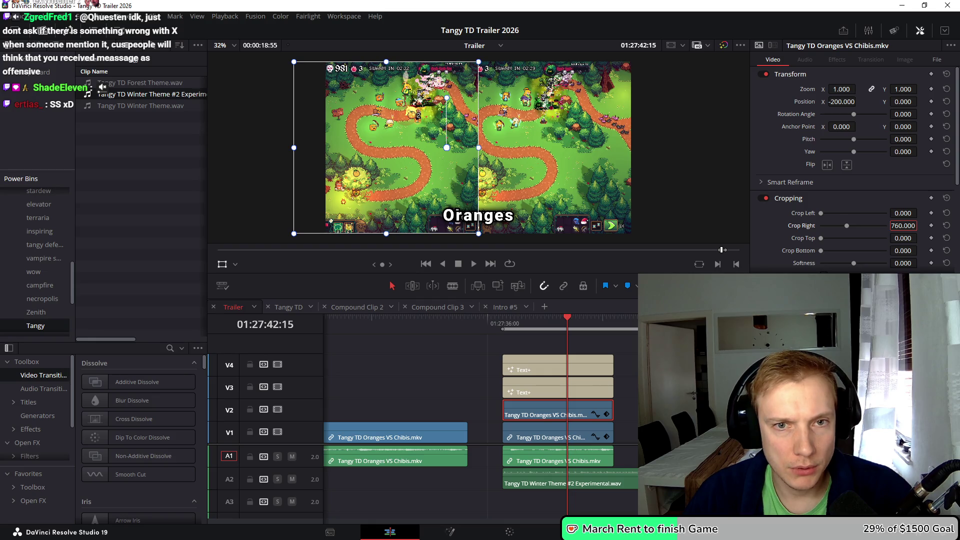
mouse_move(859, 101)
mouse_down()
mouse_move(850, 102)
mouse_move(858, 102)
mouse_up()
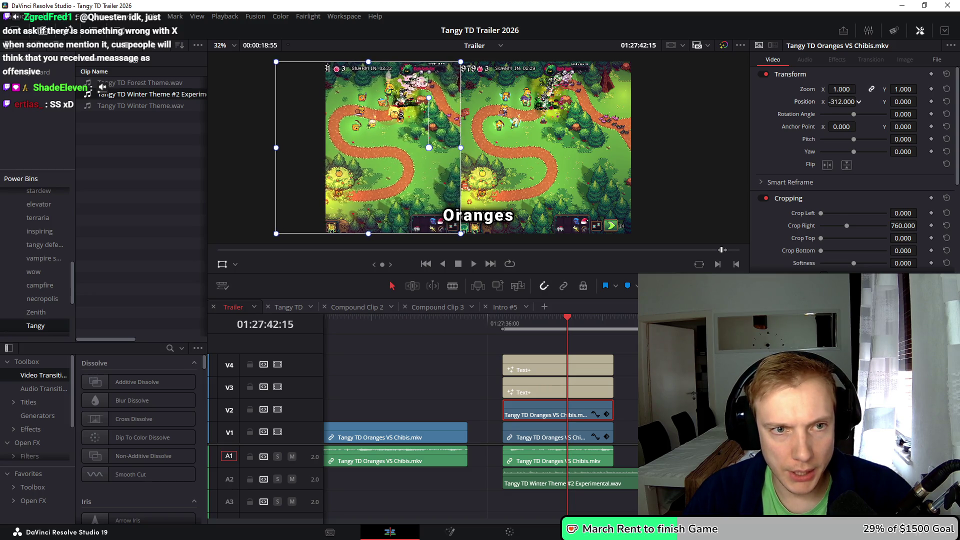
key(BackSpace)
text(00)
key(Return)
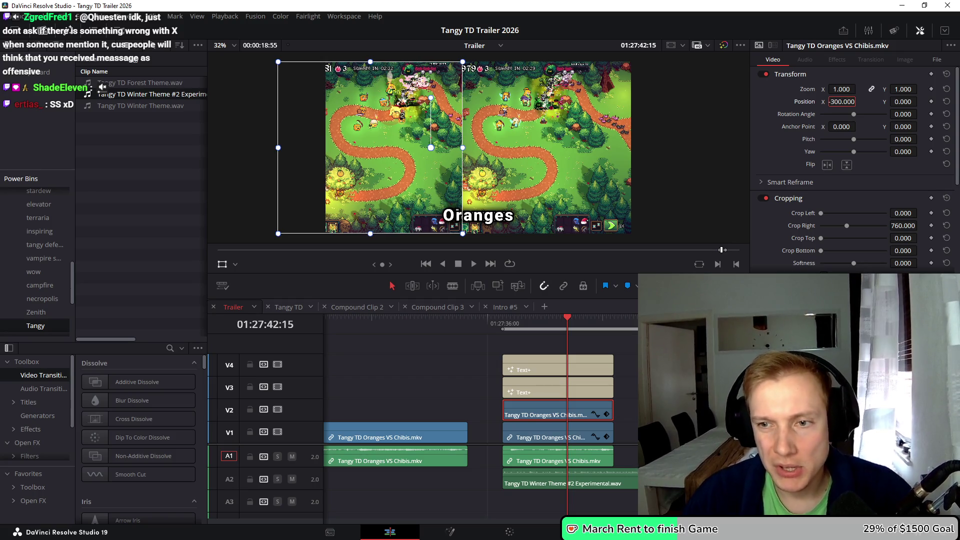
text(660)
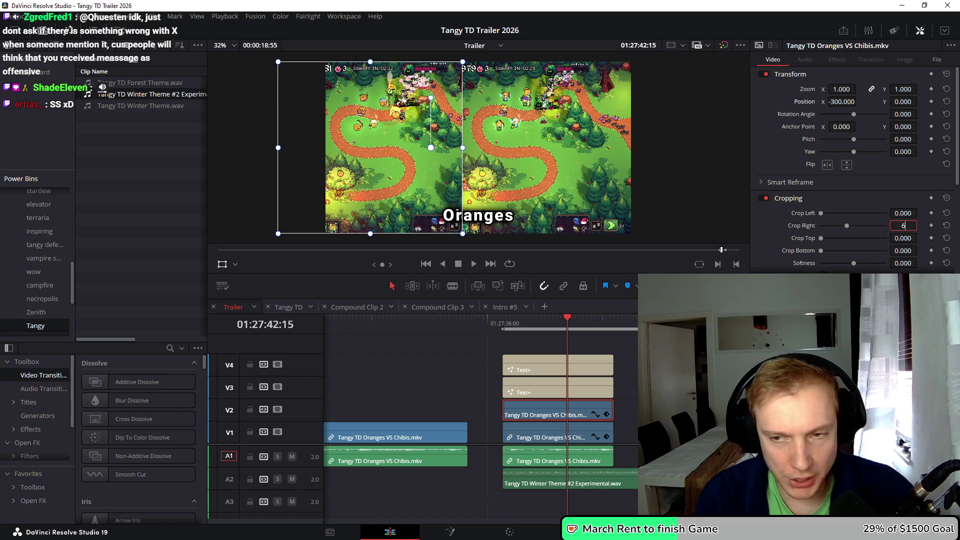
key(Return)
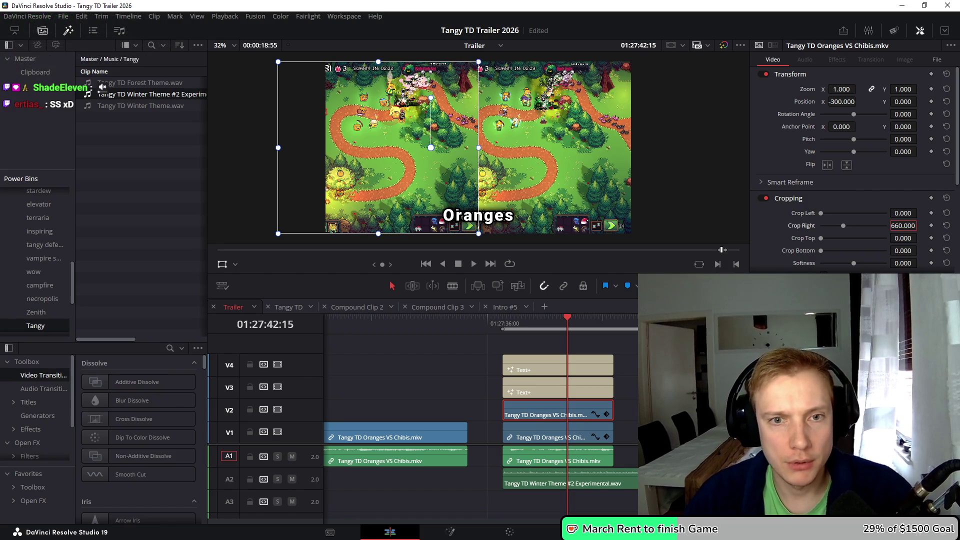
click(557, 365)
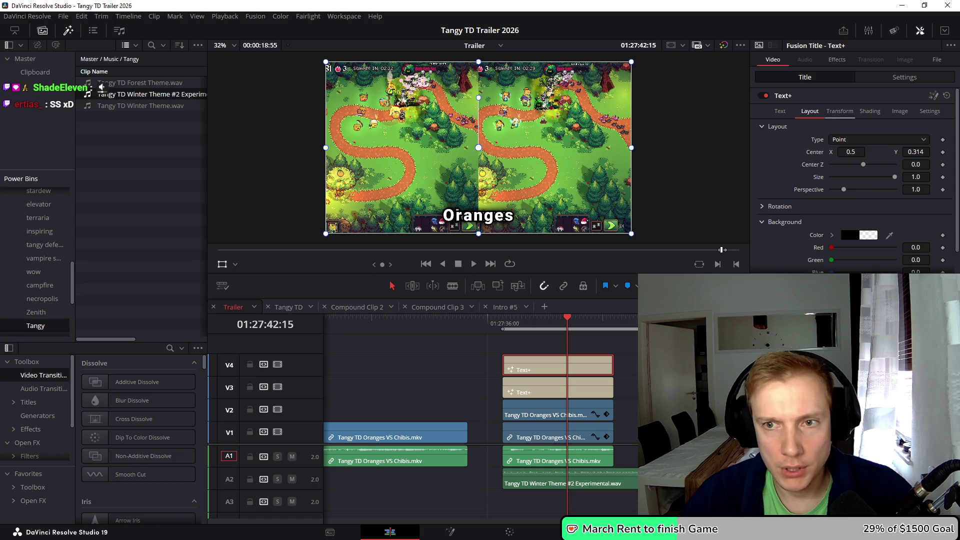
Set Oranges title Center X to about 0.295, Heroes to 0.717, and preview full screen
mouse_move(851, 152)
mouse_down()
mouse_move(798, 152)
mouse_move(903, 151)
mouse_up()
click(558, 388)
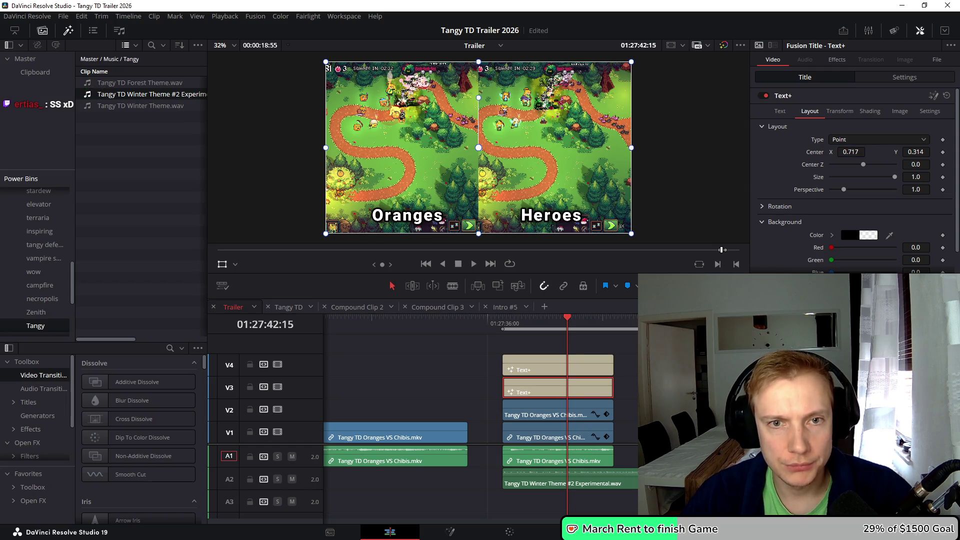
key(space)
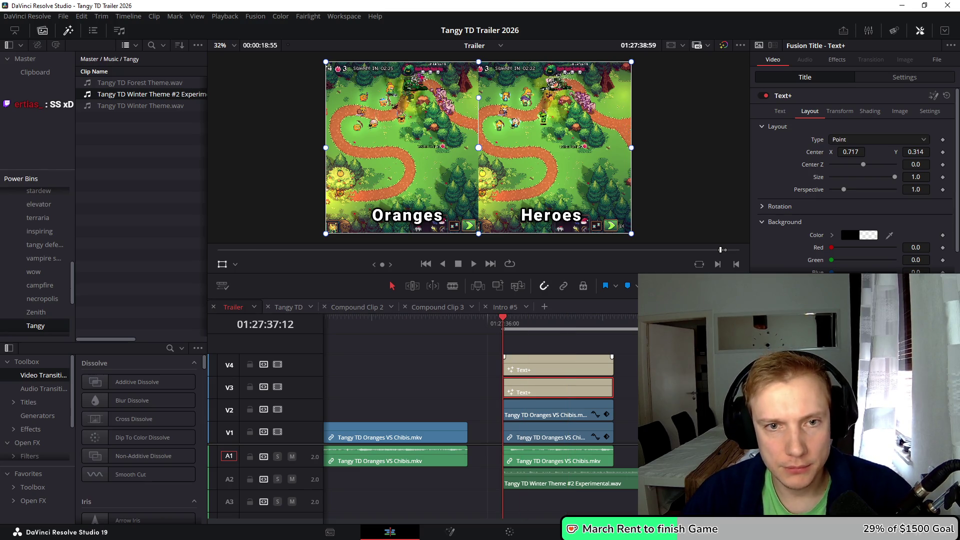
key(p)
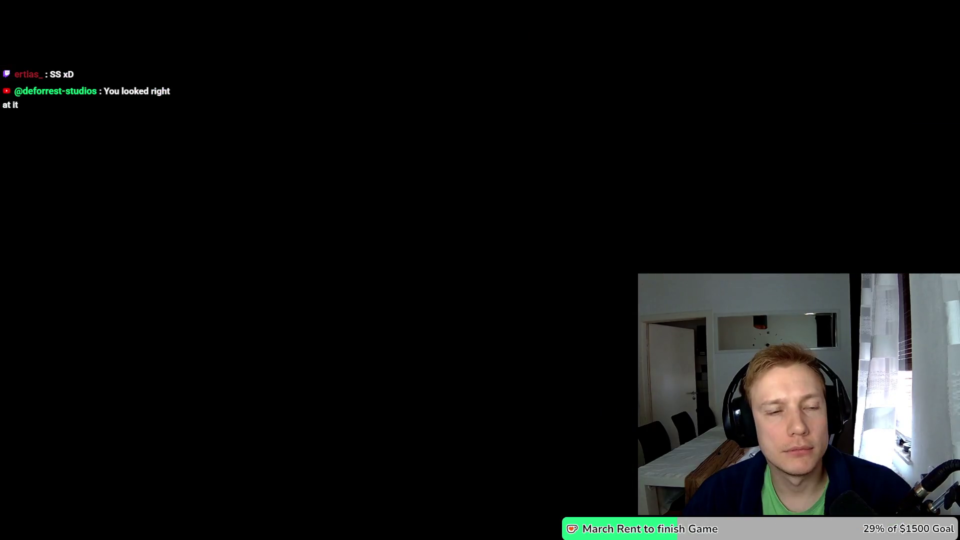
key(Escape)
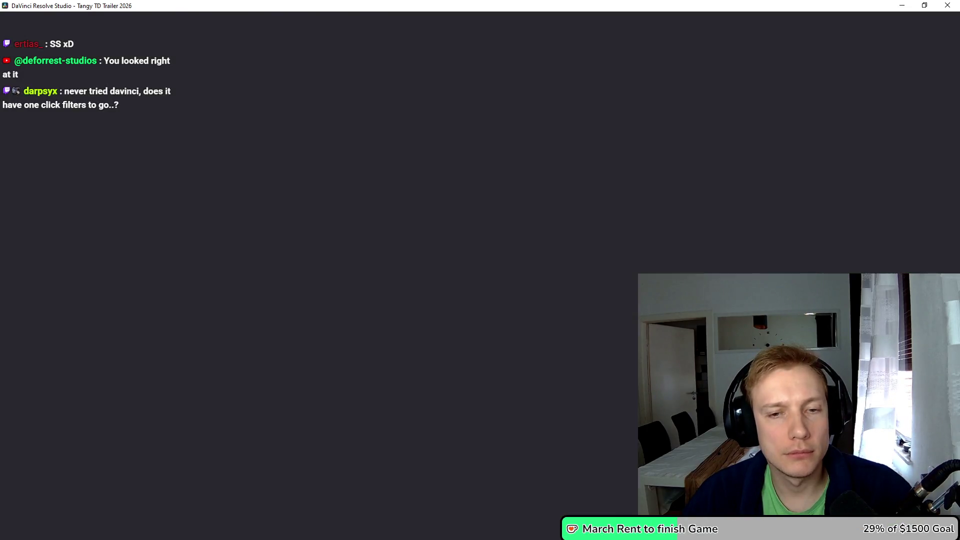
key(Left)
click(550, 483)
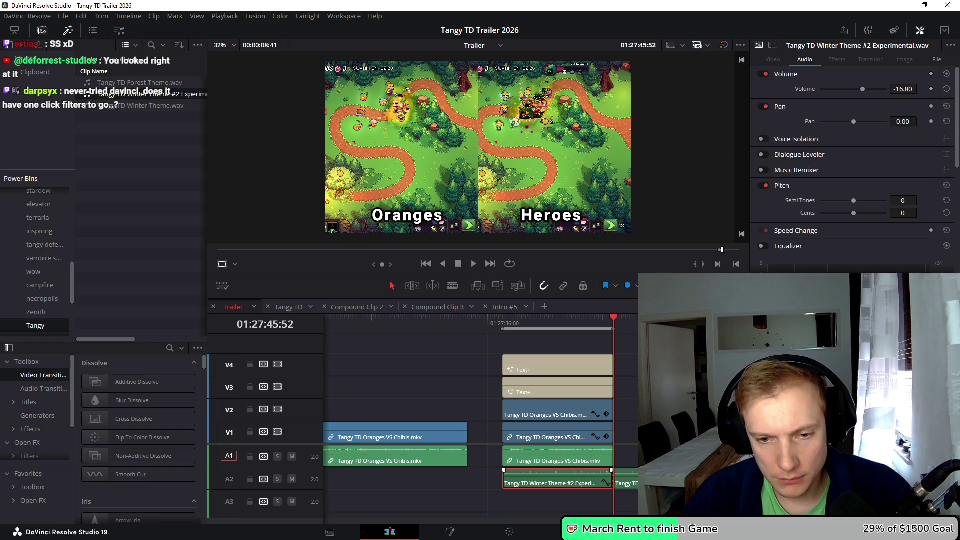
Cut the music at the playhead and extend the split-screen clips so both halves show battle gameplay
key(shift+])
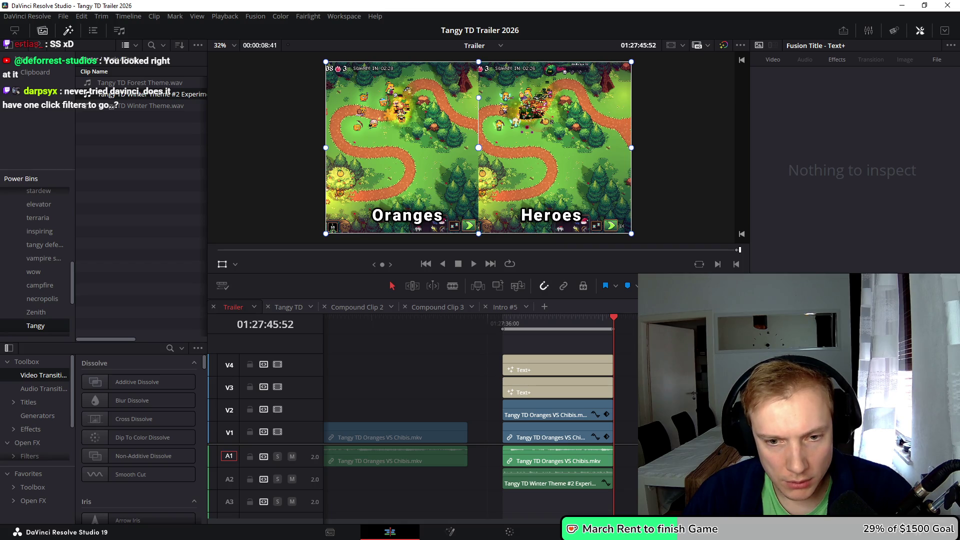
mouse_move(646, 405)
mouse_down()
mouse_move(600, 440)
mouse_move(548, 458)
mouse_up()
mouse_move(613, 435)
mouse_down()
mouse_move(644, 435)
mouse_move(613, 435)
mouse_up()
drag(491, 402, 520, 456)
mouse_move(480, 357)
mouse_down()
mouse_move(535, 462)
mouse_move(605, 462)
mouse_up()
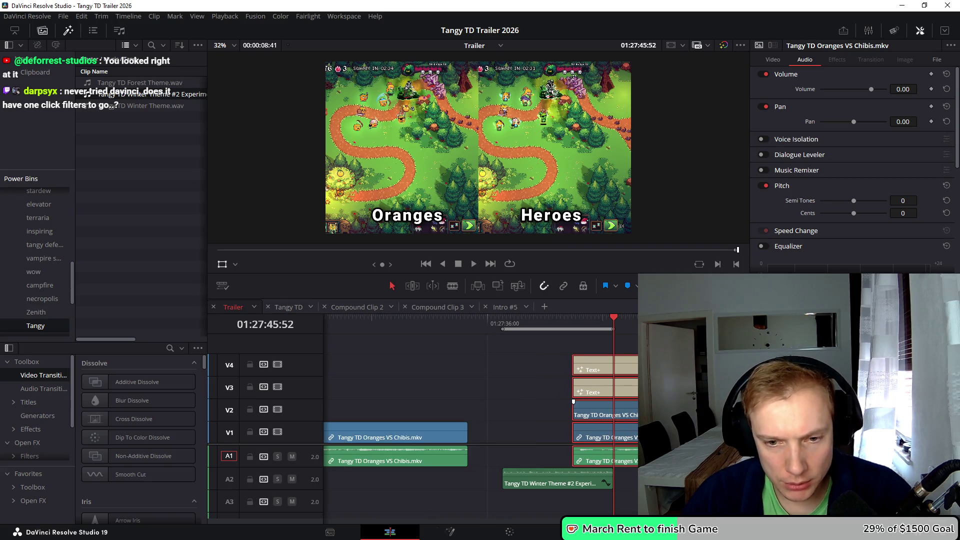
drag(574, 403, 504, 403)
click(606, 483)
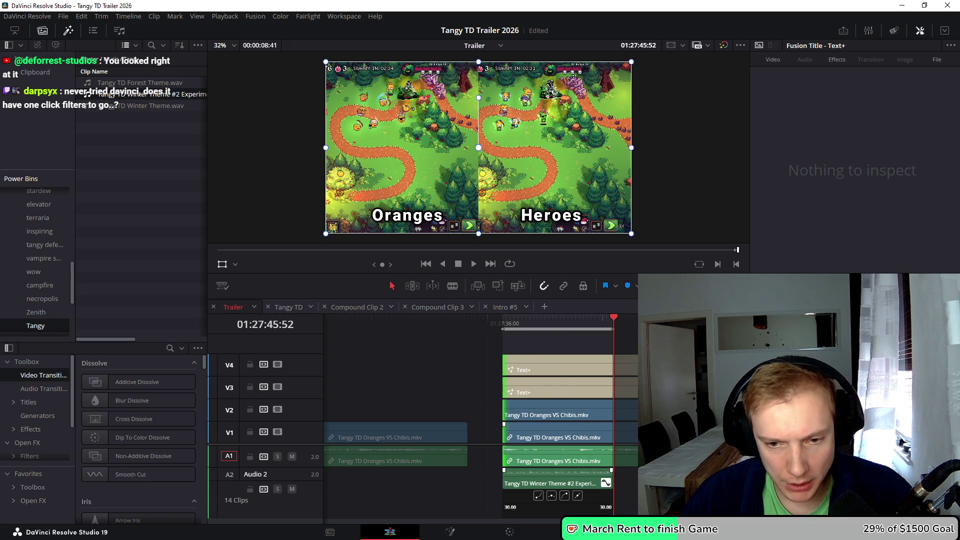
click(606, 483)
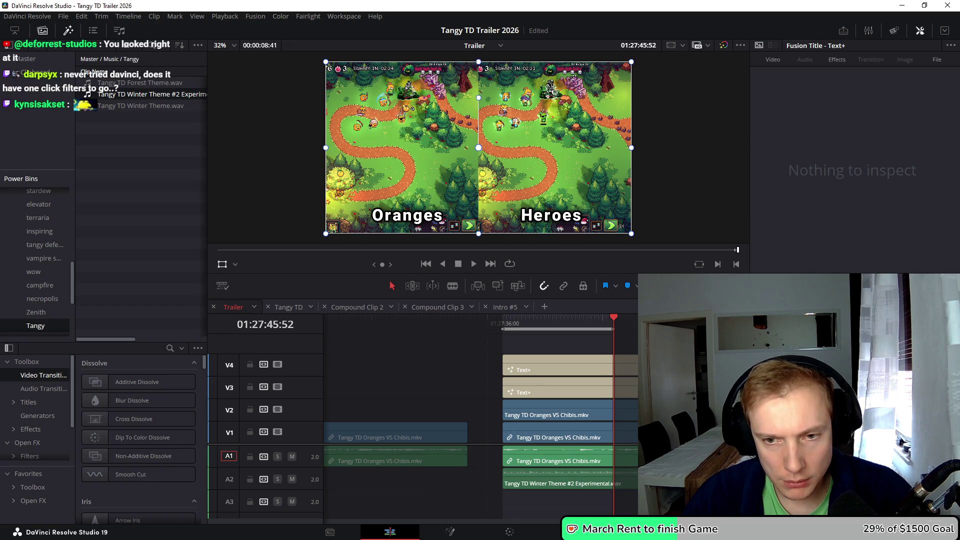
key(Down)
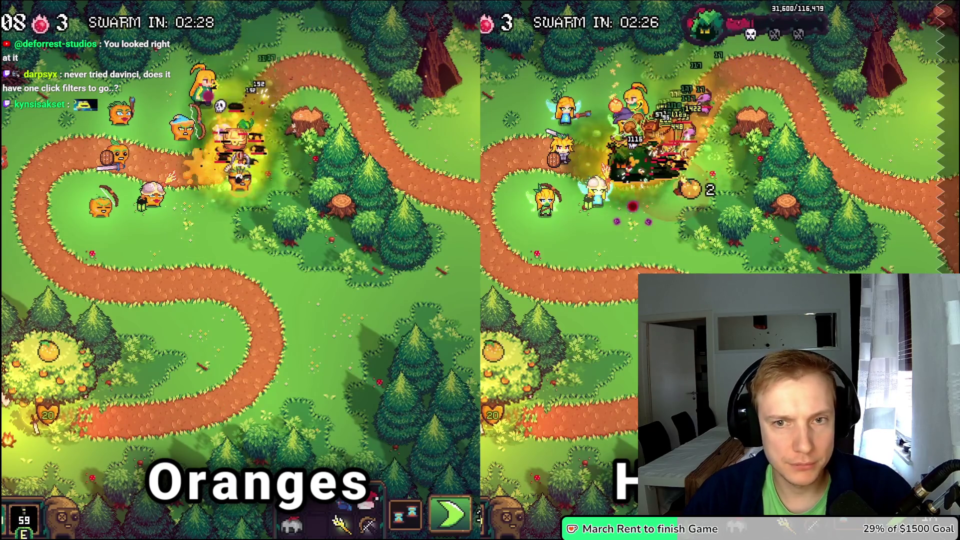
key(Escape)
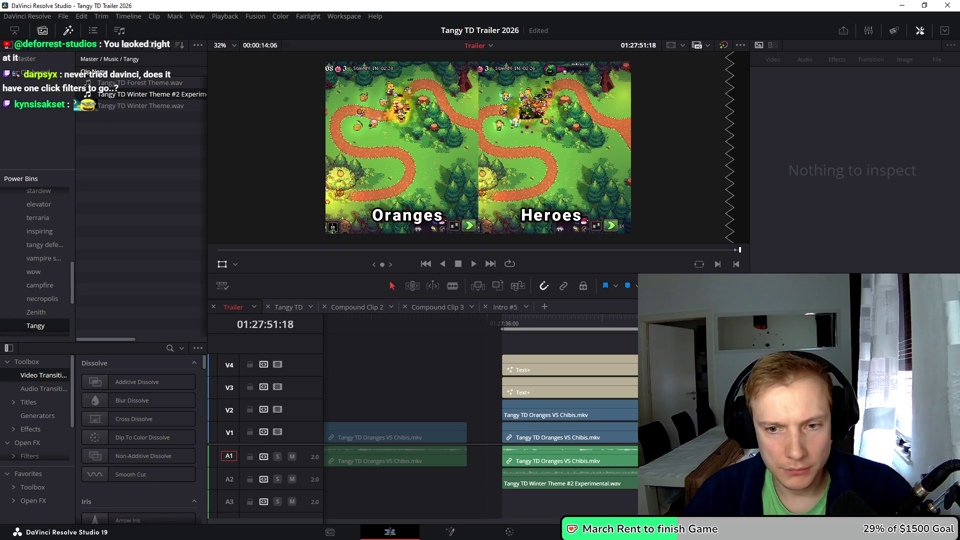
Extend the title, gameplay and music clips so they all end together at 01:27:52:23
drag(521, 466, 520, 465)
drag(549, 410, 588, 407)
key(space)
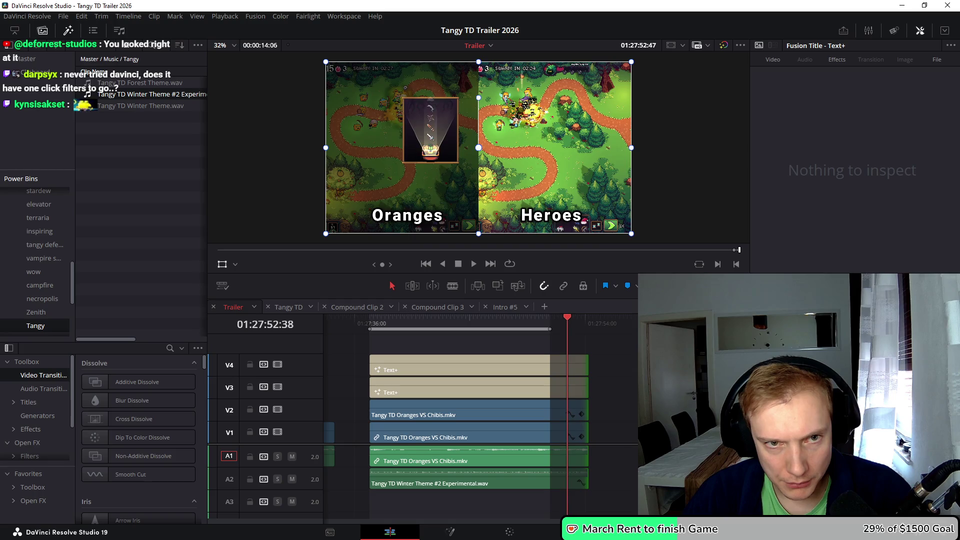
key(space)
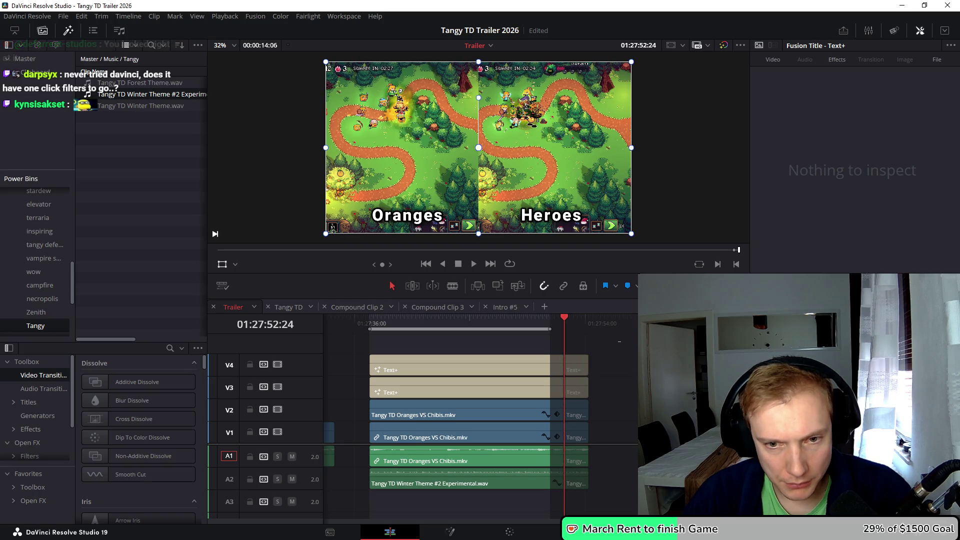
drag(608, 338, 555, 495)
key(shift+bracketright)
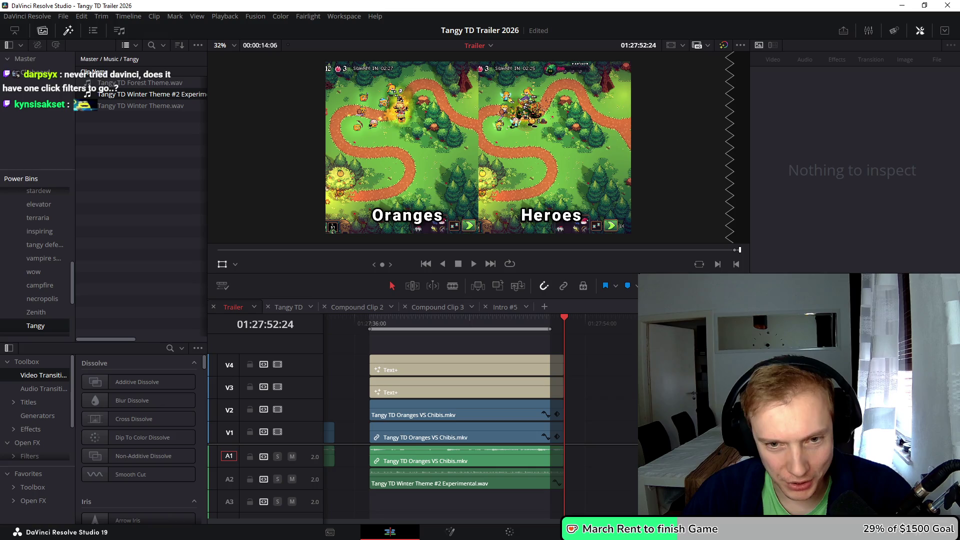
key(ctrl+z)
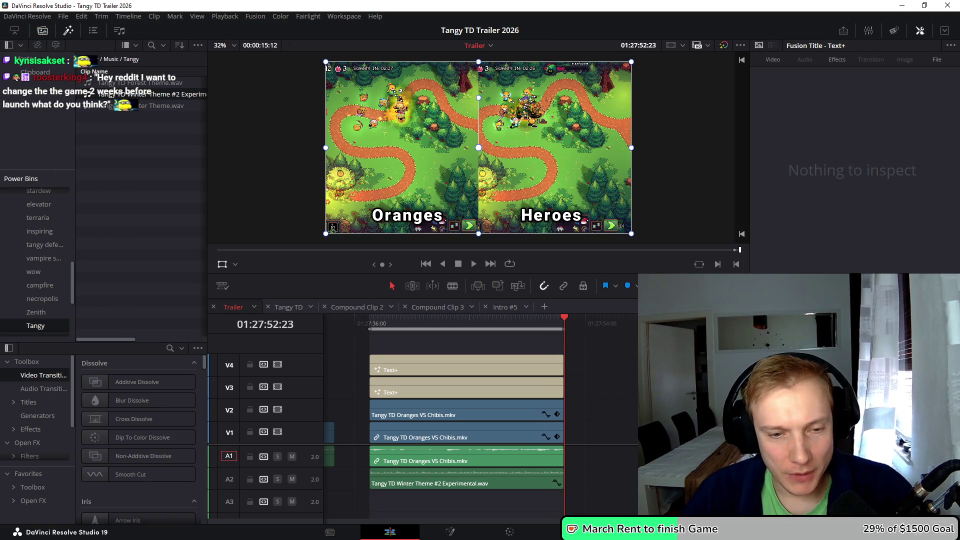
click(467, 456)
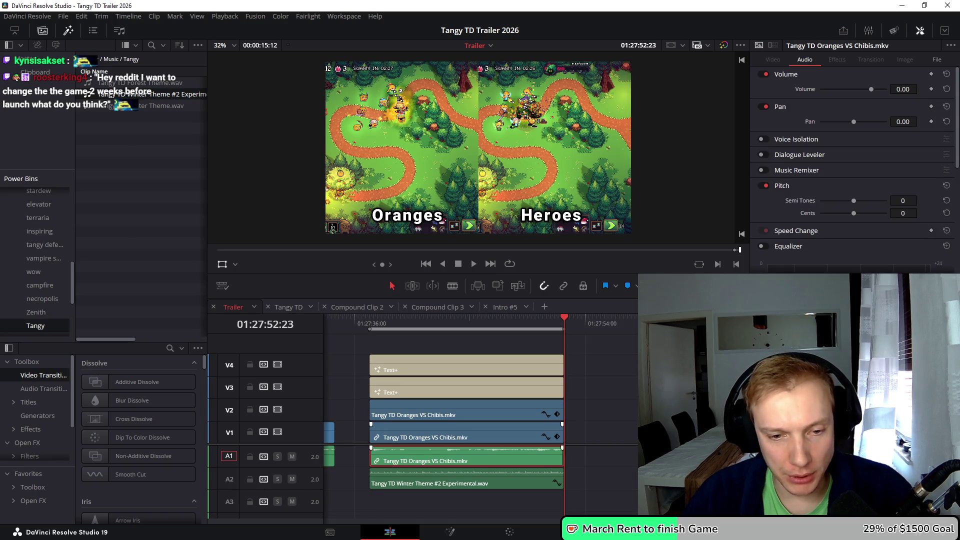
Set the gameplay audio volume to 6.00 and the Winter Theme music to -14.00, then review the mix
drag(903, 89, 913, 89)
key(Up)
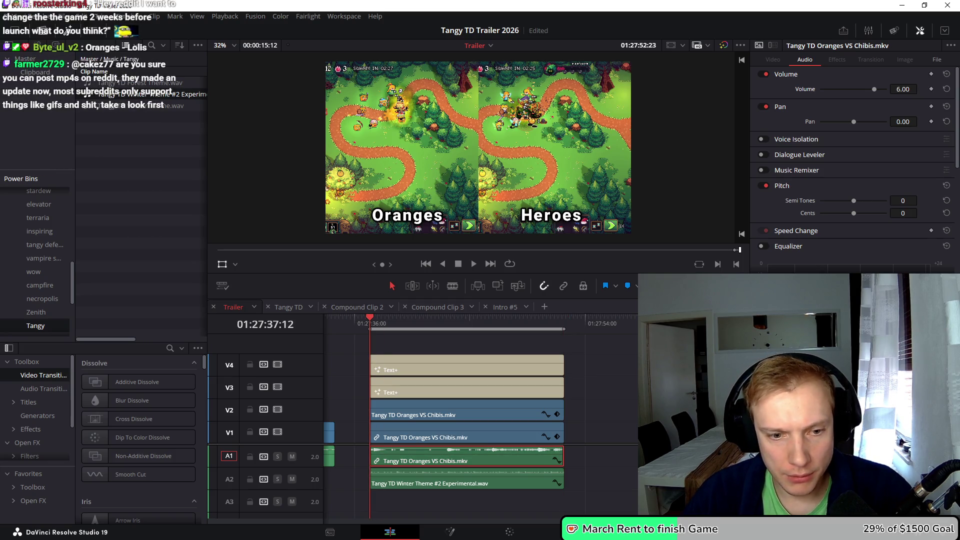
key(space)
click(465, 480)
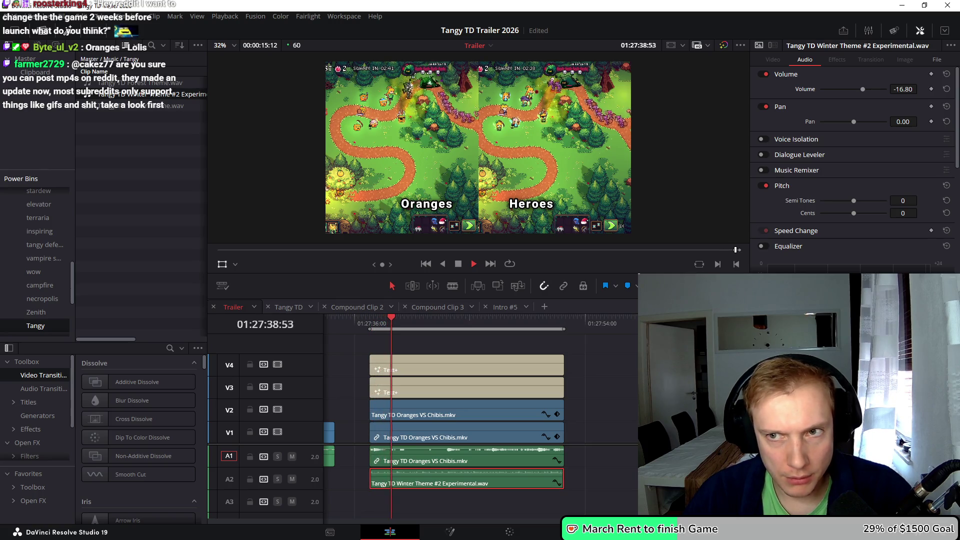
drag(920, 89, 921, 89)
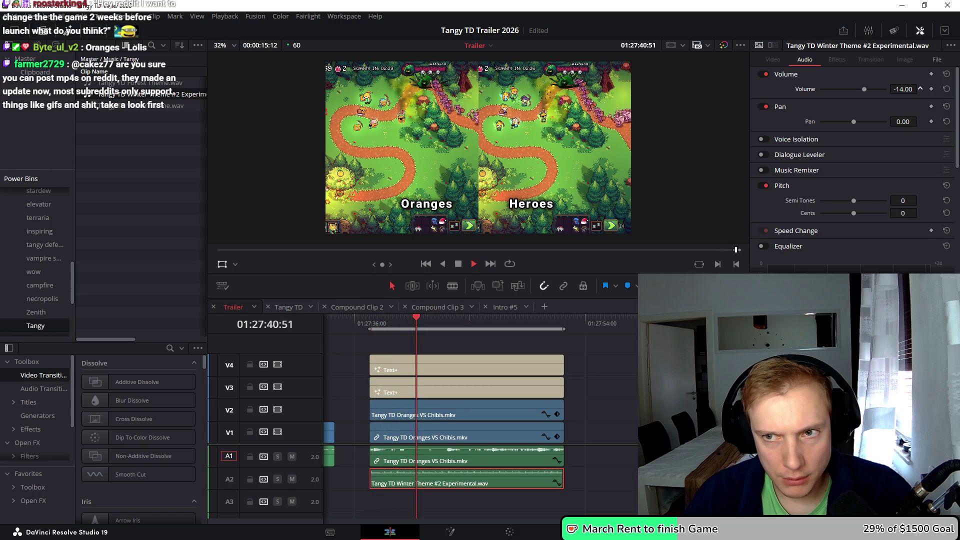
key(space)
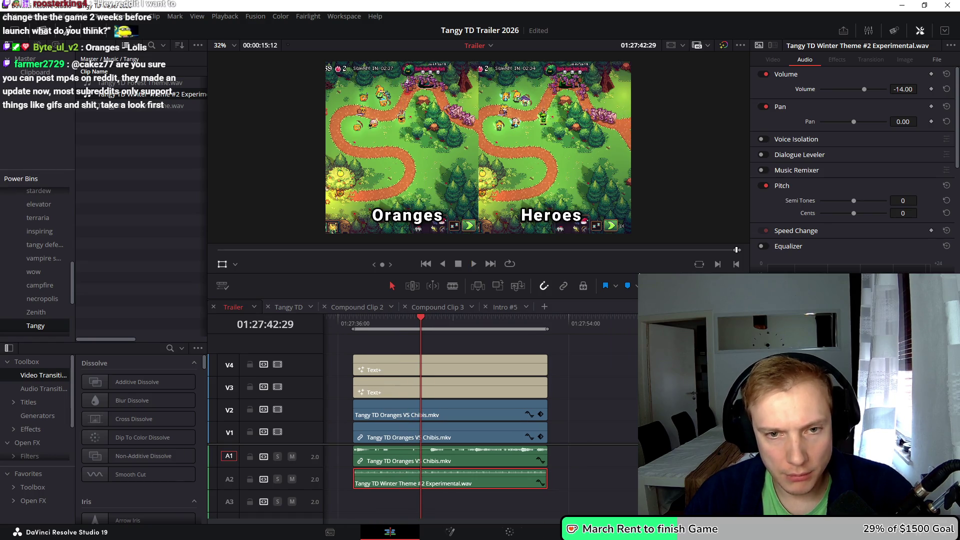
key(j)
key(space)
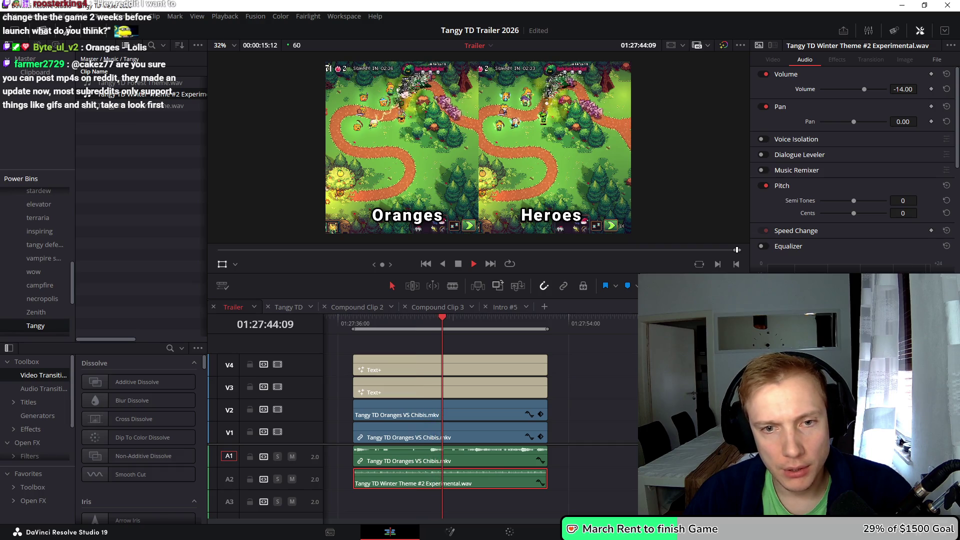
key(space)
scroll(475, 415, left, 3)
Stretch both title clips to span the full length of the gameplay clip
click(475, 365)
ctrl+click(476, 388)
mouse_move(430, 370)
mouse_down()
mouse_move(537, 371)
mouse_move(454, 376)
mouse_up()
drag(513, 376, 623, 375)
mouse_move(449, 323)
mouse_down()
mouse_move(433, 323)
mouse_move(604, 322)
mouse_up()
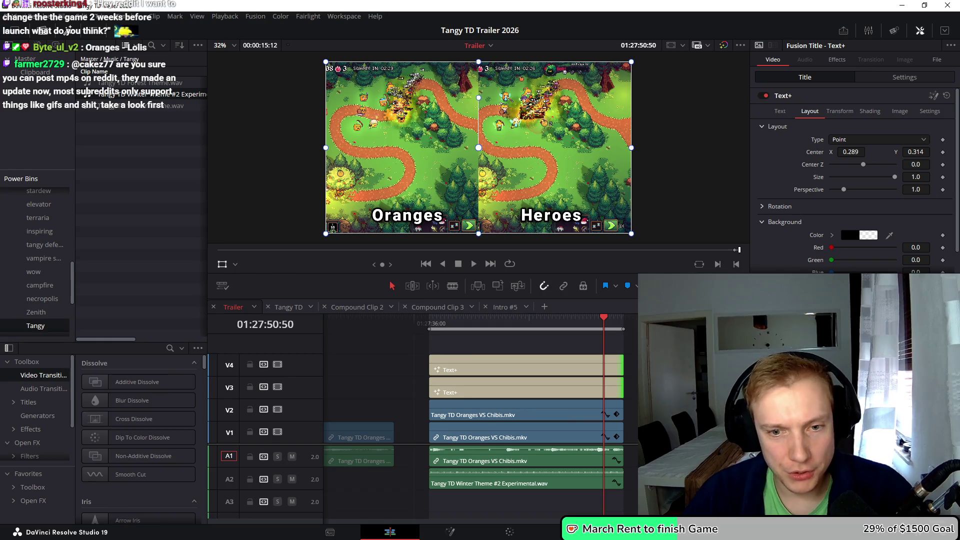
click(473, 322)
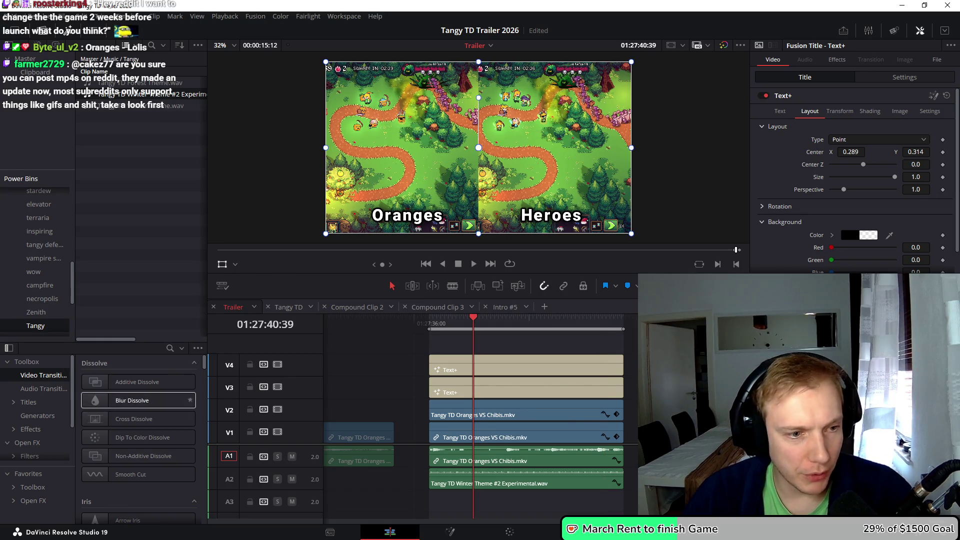
Add a Solid Color generator on V5 and squeeze it to Zoom X 0.010 as a centre bar
click(40, 415)
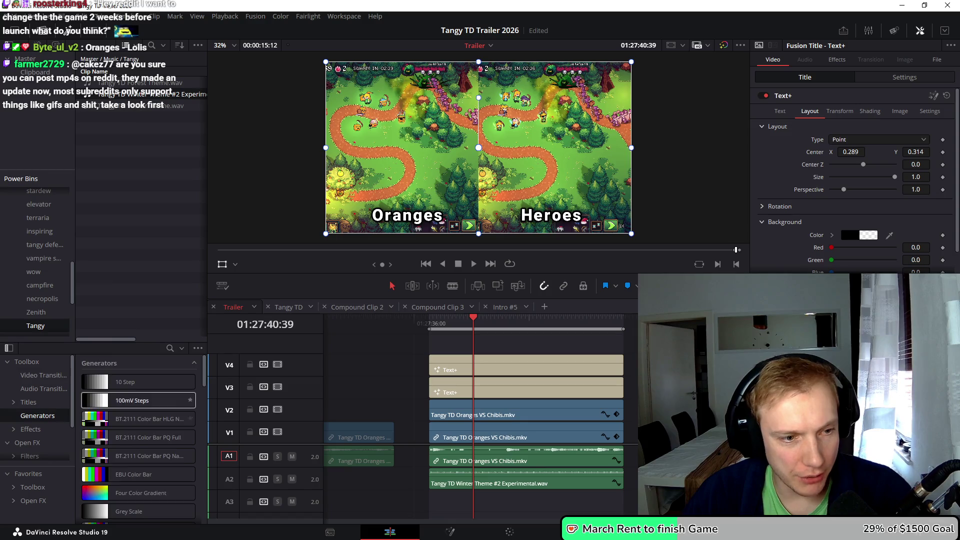
mouse_move(125, 453)
mouse_down()
mouse_move(445, 375)
mouse_move(443, 347)
mouse_move(623, 346)
mouse_up()
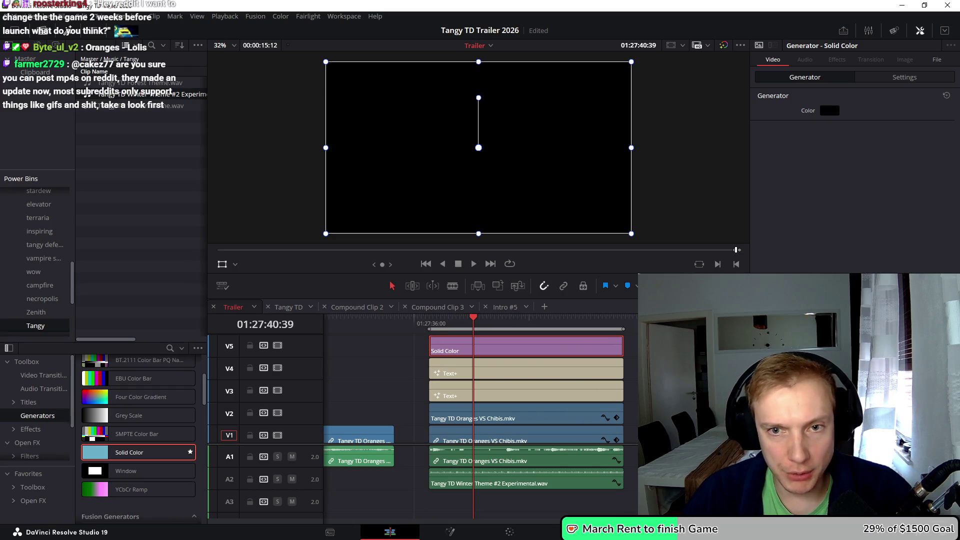
drag(631, 148, 481, 147)
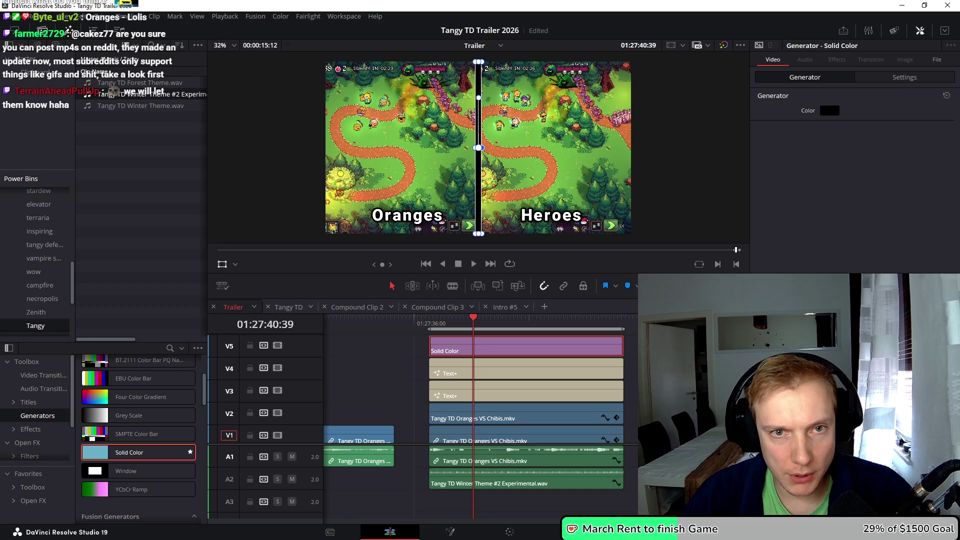
key(ctrl+shift+a)
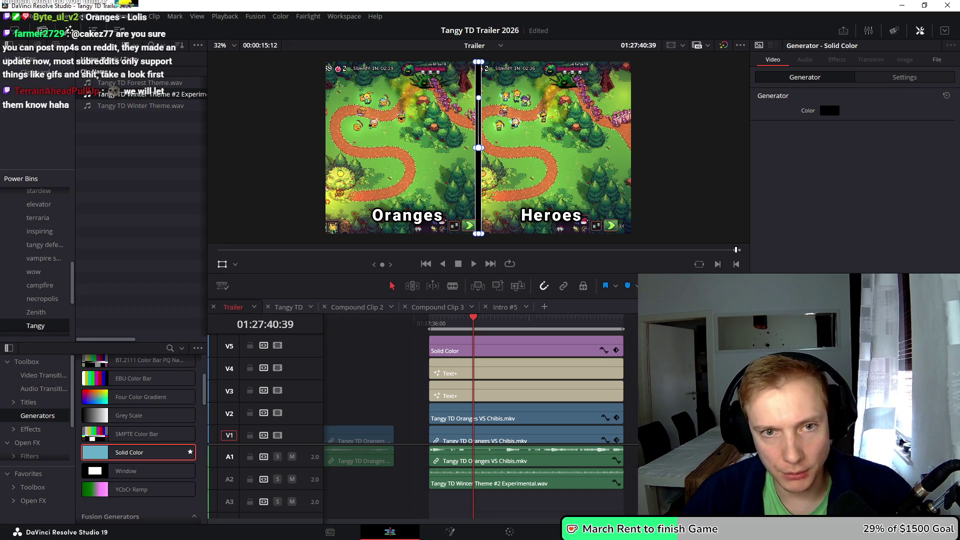
key(shift+grave)
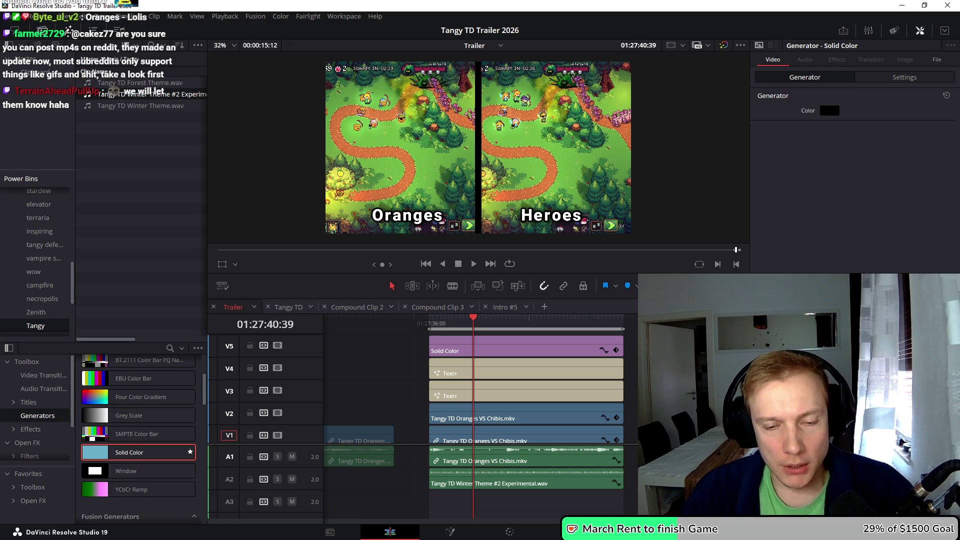
Change the divider's colour from black to white #ffffff
click(500, 350)
click(829, 111)
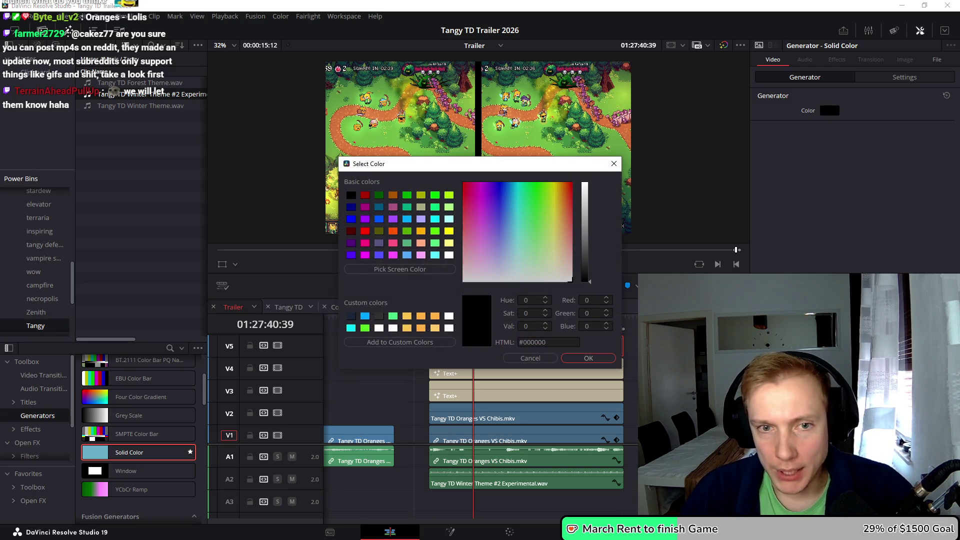
drag(585, 277, 585, 183)
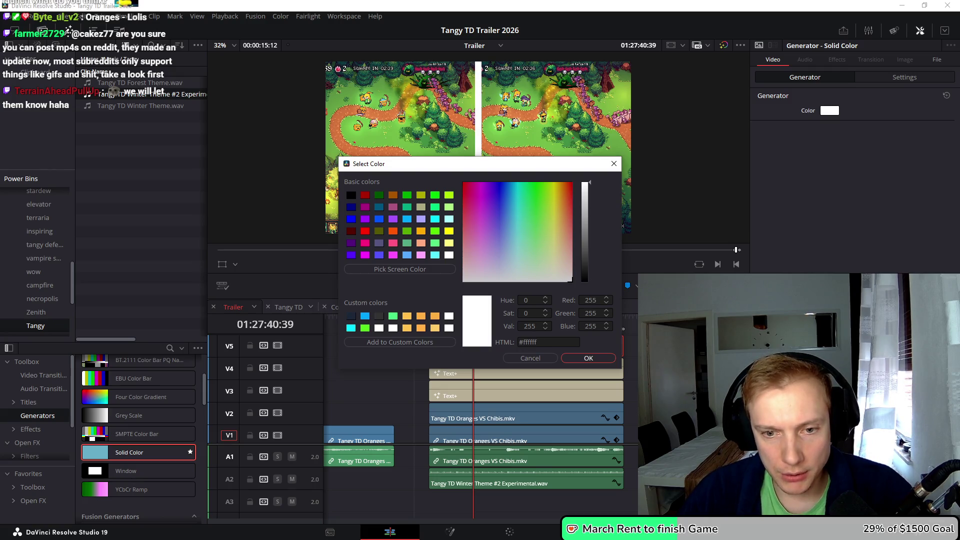
key(Return)
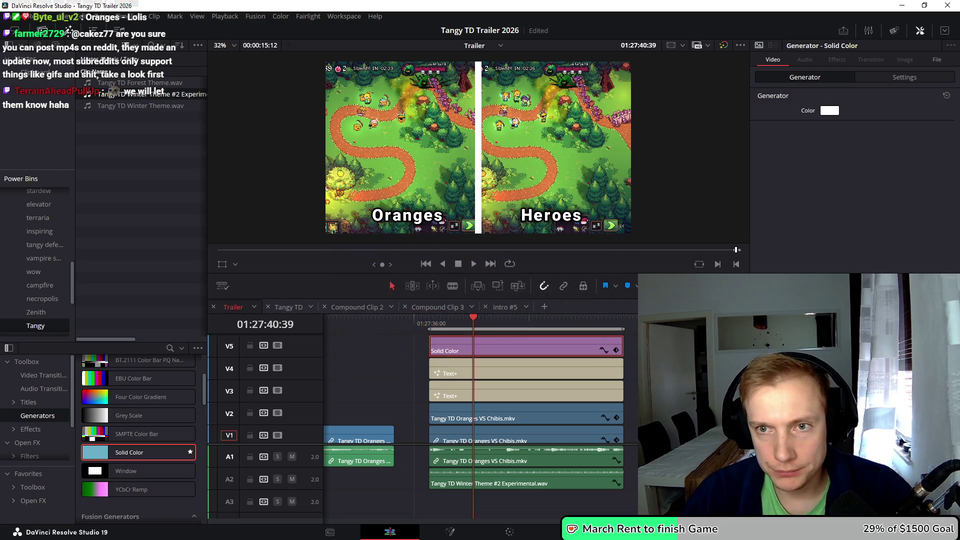
click(904, 77)
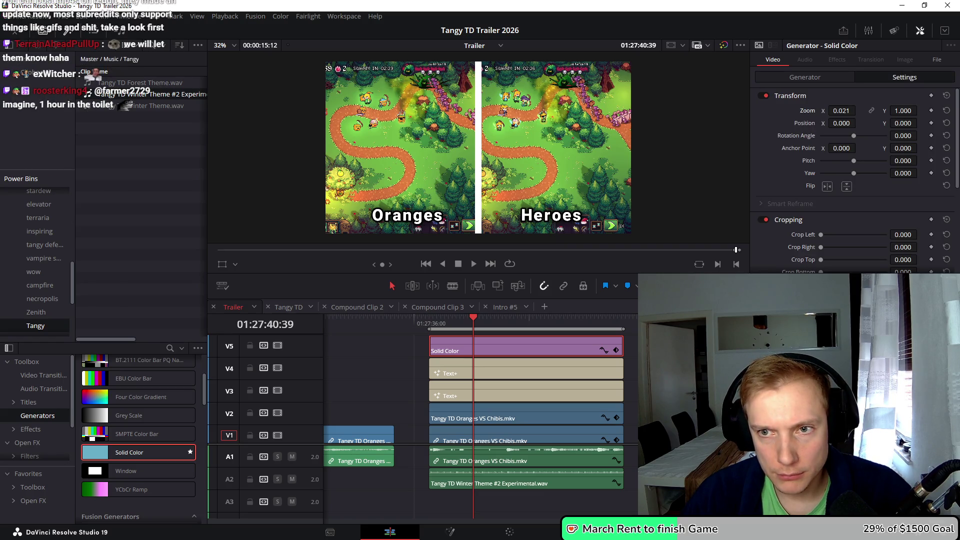
scroll(842, 111, down, 1)
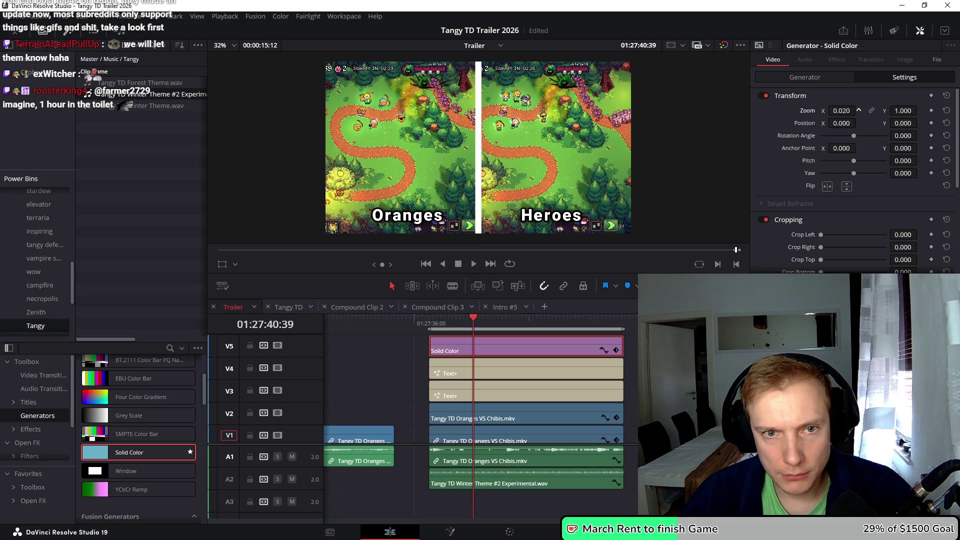
scroll(841, 110, down, 1)
Save the project and name the export Oranges VS Heroes #3 on the Deliver page
key(ctrl+s)
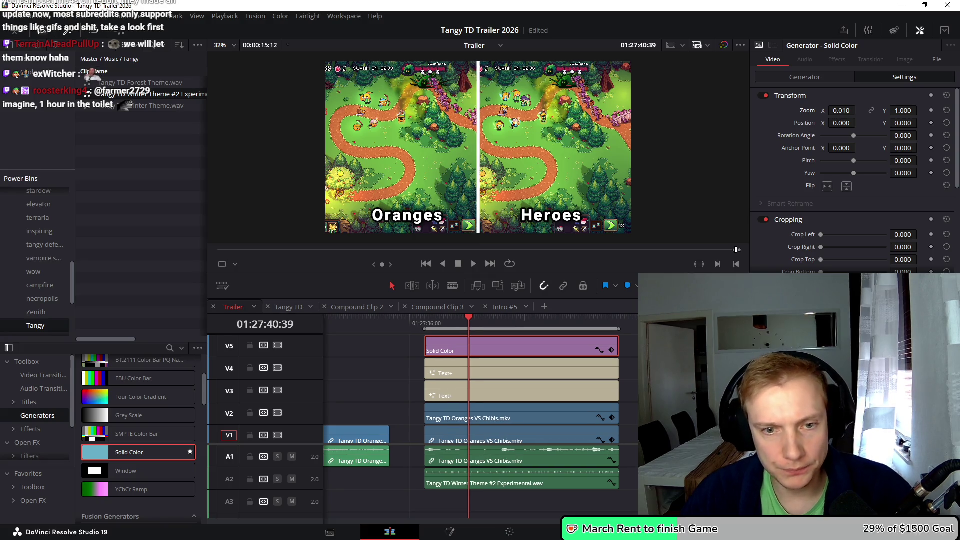
key(shift+8)
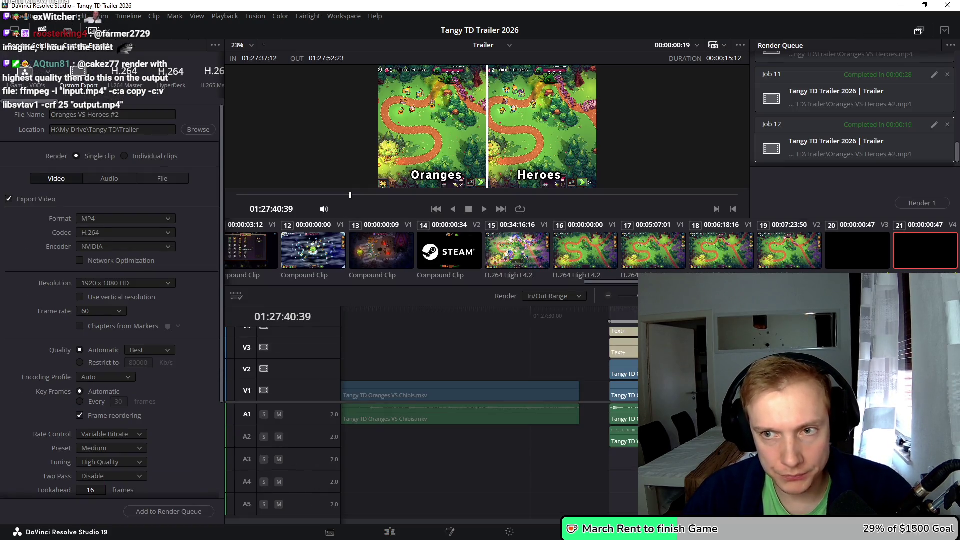
click(118, 115)
Change the render file name from #2 to Oranges VS Heroes #3, then select the Oranges gameplay clip on the Edit page
key(BackSpace)
text(3)
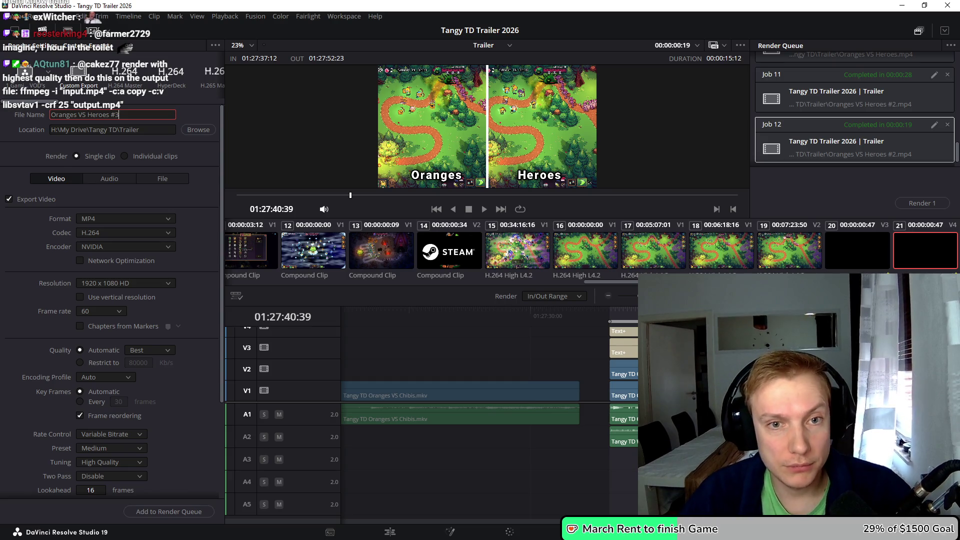
click(390, 532)
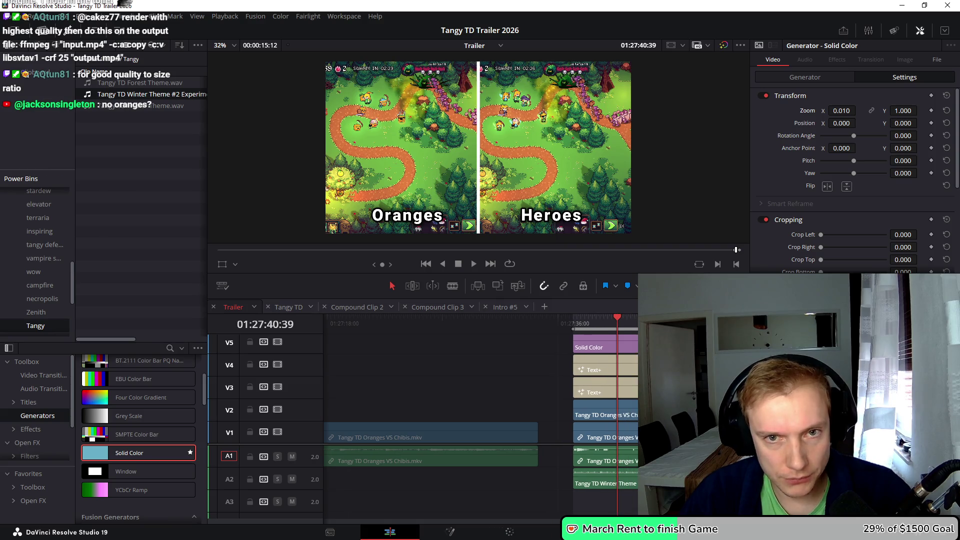
click(605, 410)
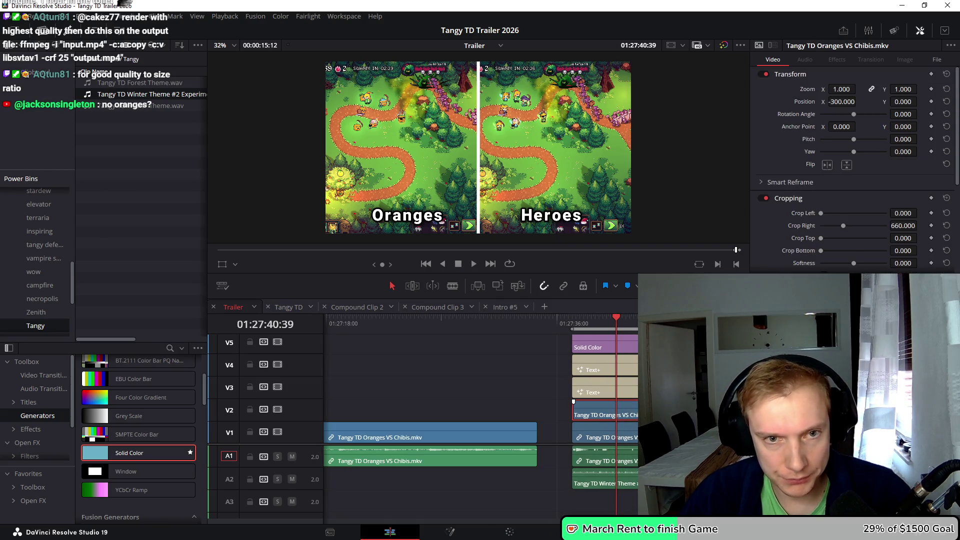
Shift the Oranges gameplay further left and reduce its right-edge crop, then return to Deliver
drag(842, 102, 803, 101)
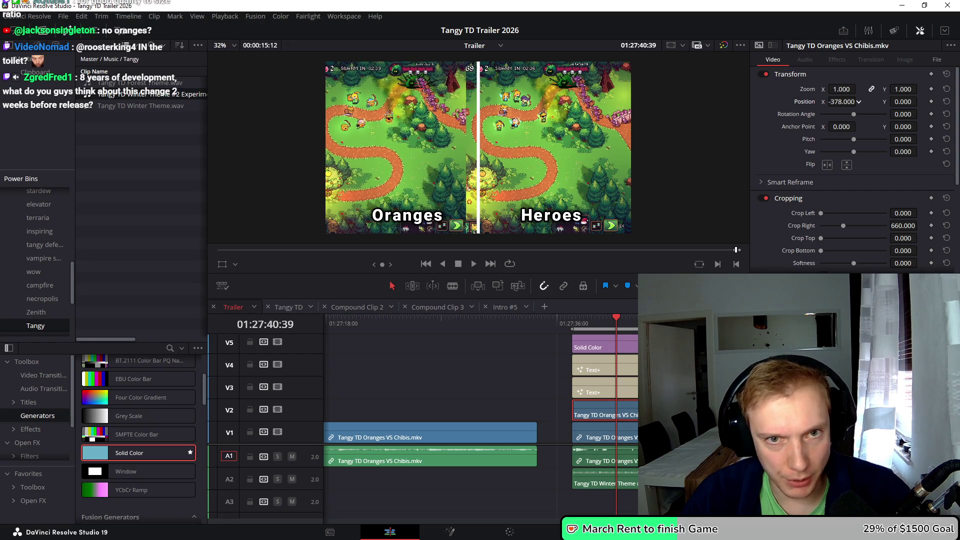
drag(904, 226, 894, 226)
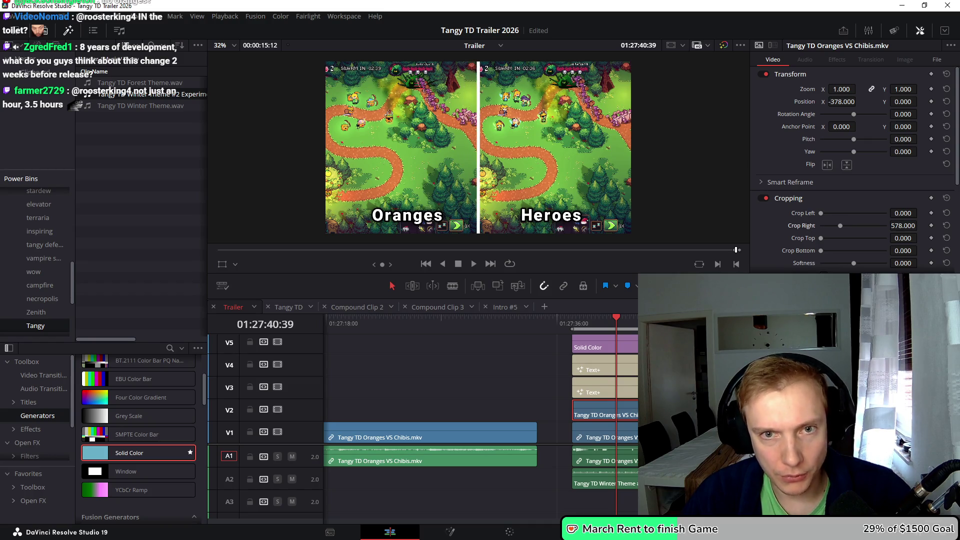
scroll(480, 414, right, 1)
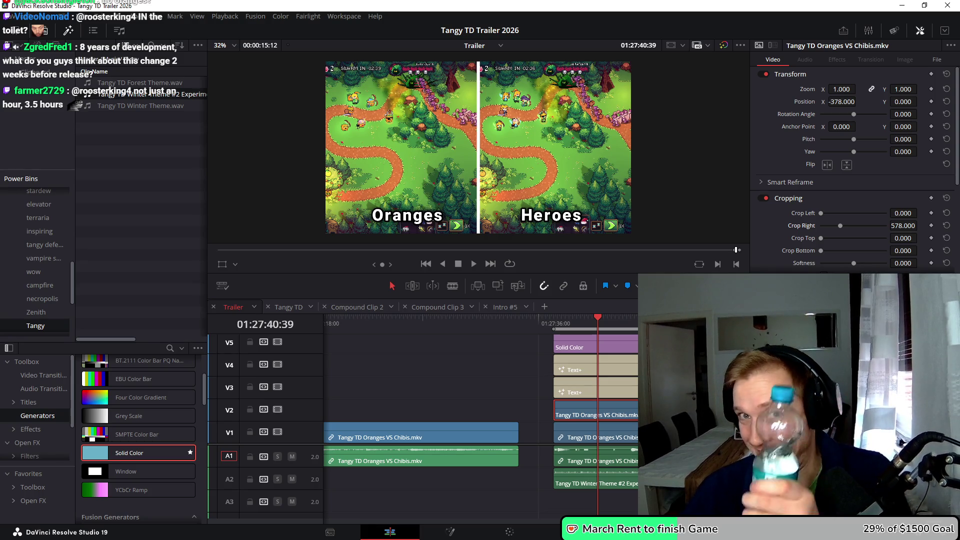
key(shift+8)
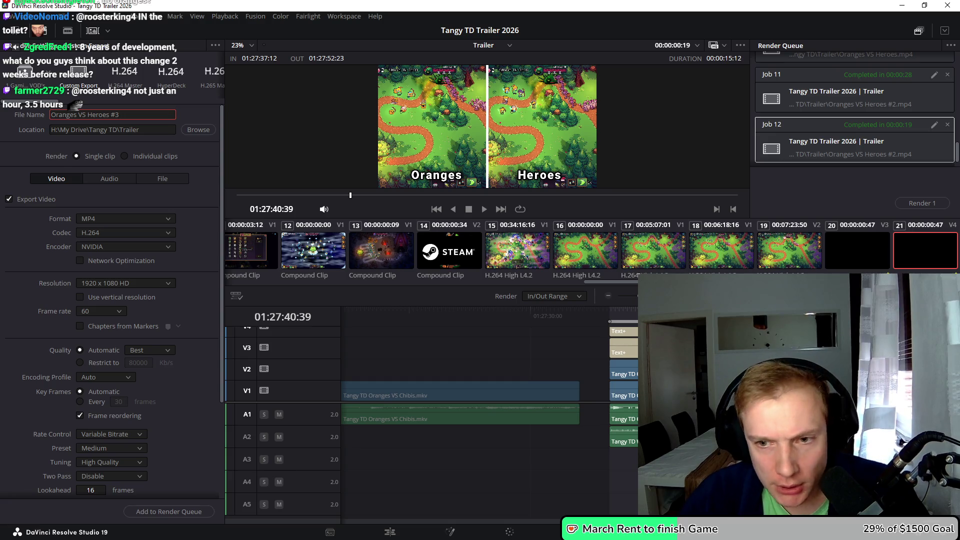
Jump to the end of the Trailer timeline and step forward a frame
key(End)
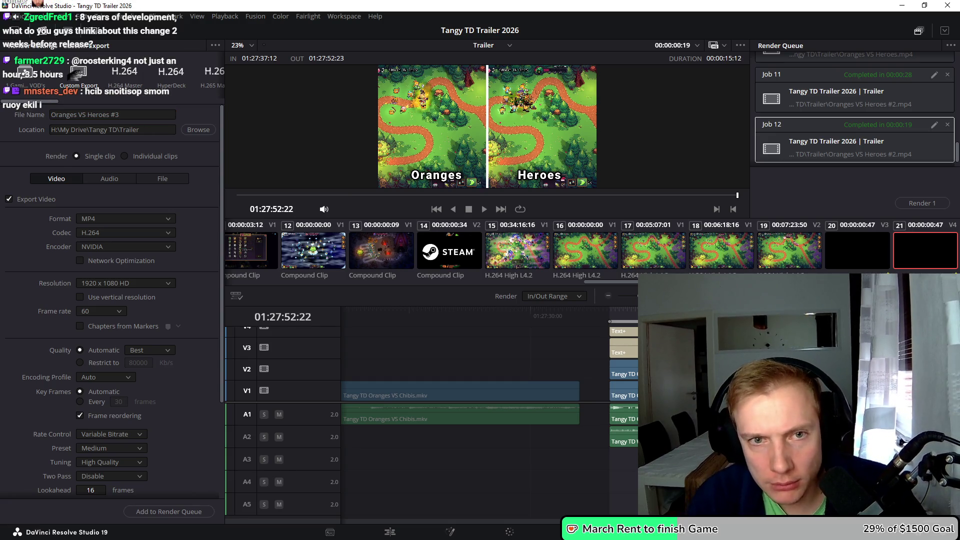
scroll(490, 365, right, 5)
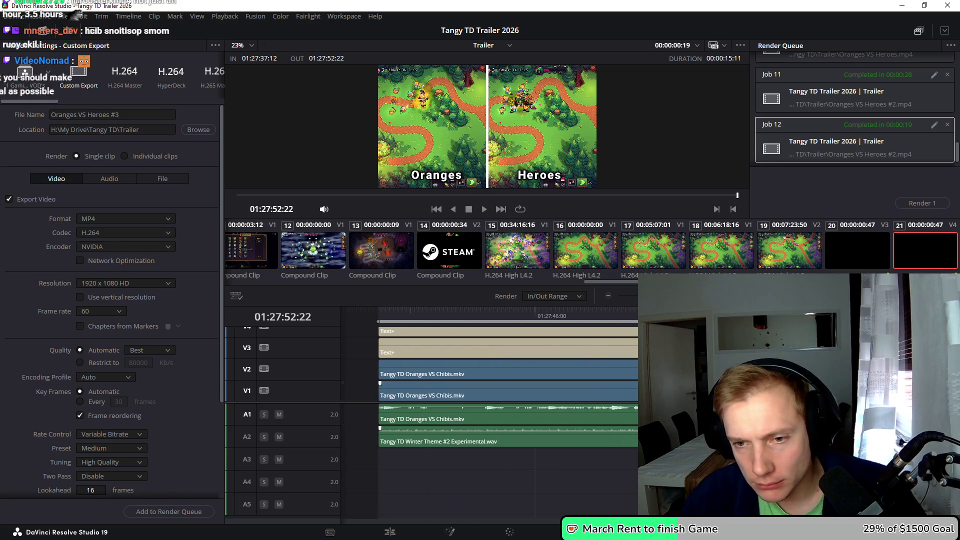
scroll(490, 365, up, 2)
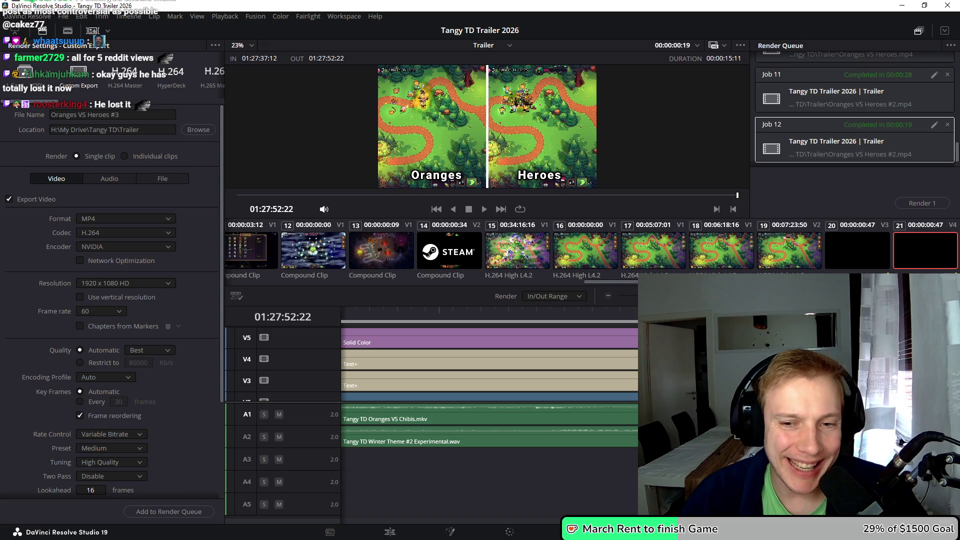
key(Right)
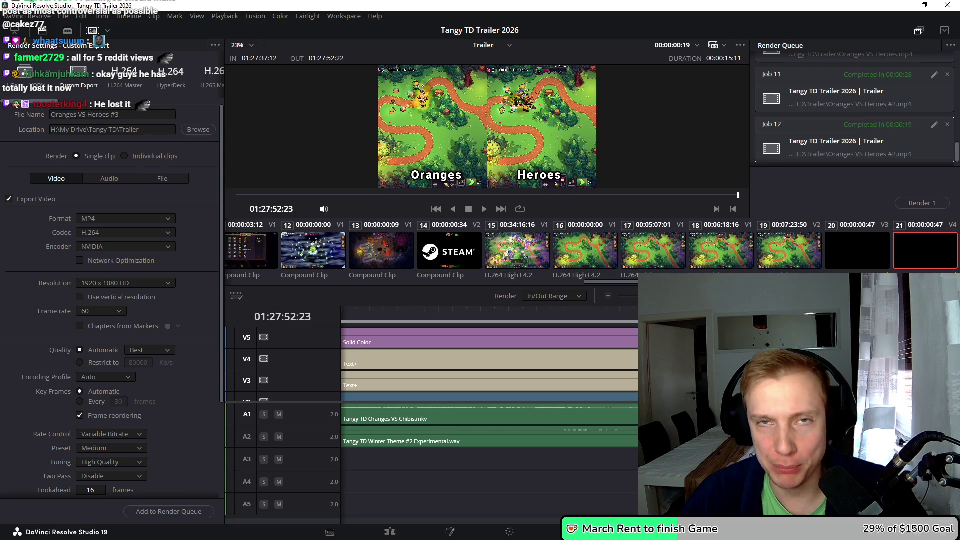
Check the Solid Color divider clip, then queue the Oranges VS Heroes #3 render job
key(shift+4)
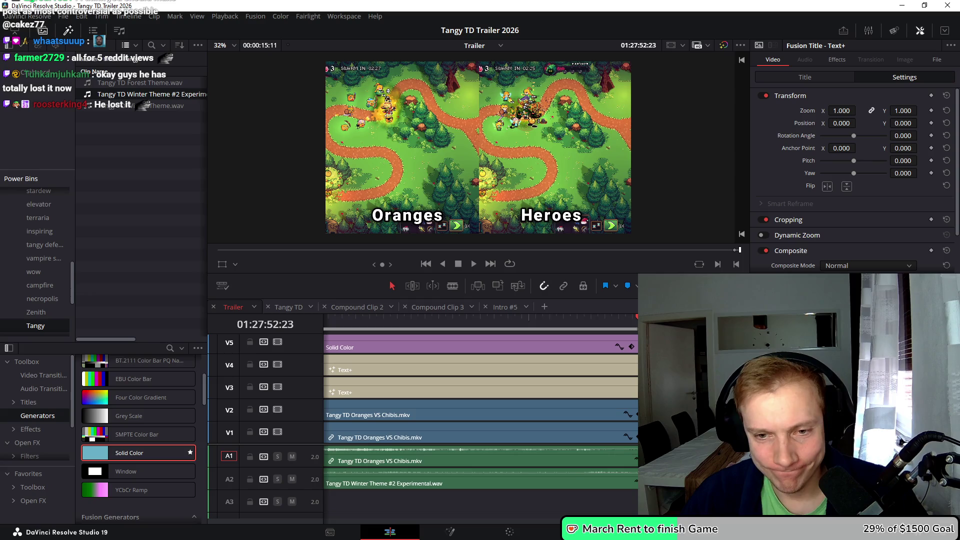
click(632, 346)
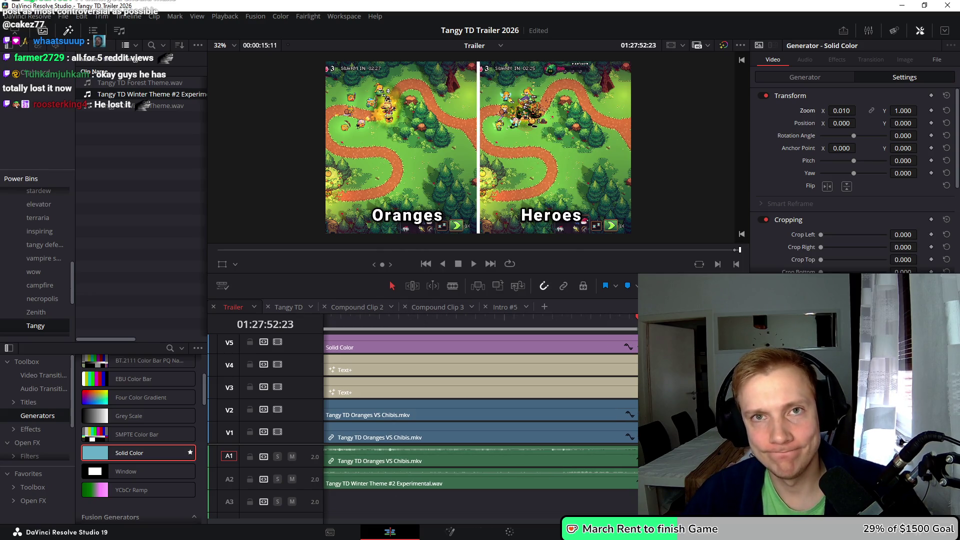
key(shift+8)
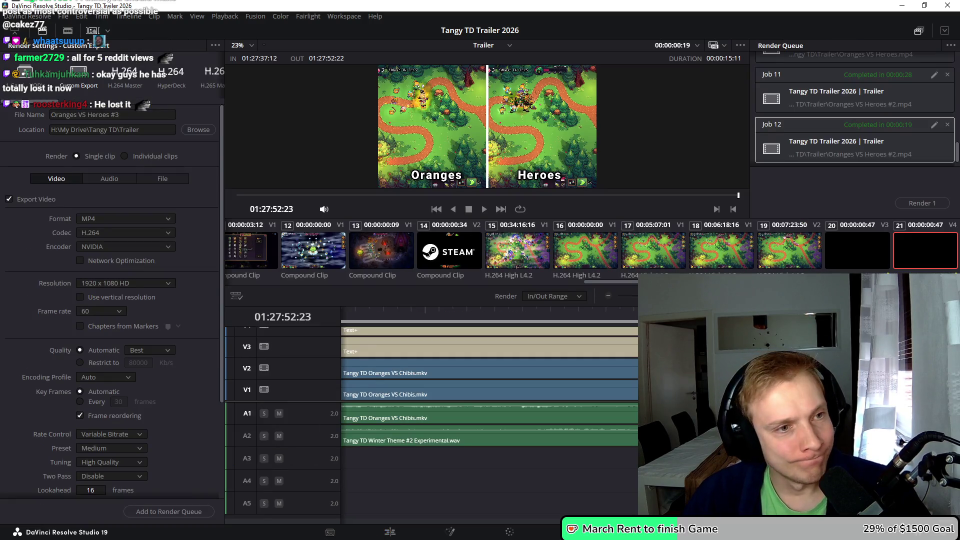
click(169, 512)
Start the render, then play Tangy TD using the Q buff and WASD movement
click(922, 203)
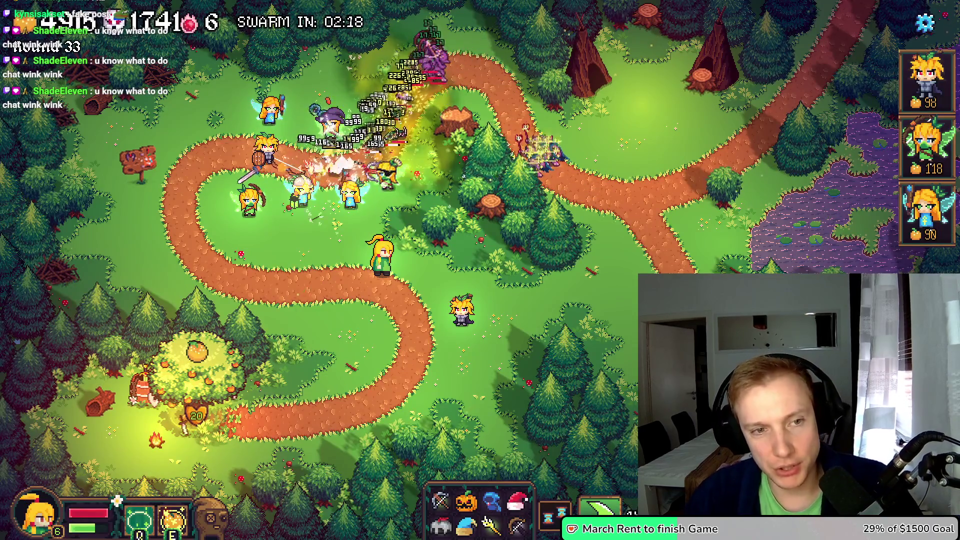
key(q)
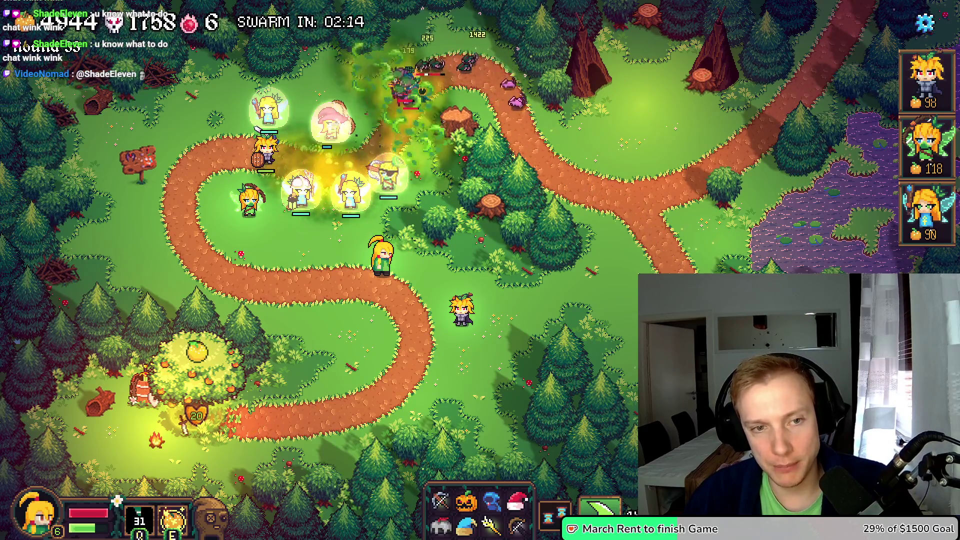
key(w)
key(a)
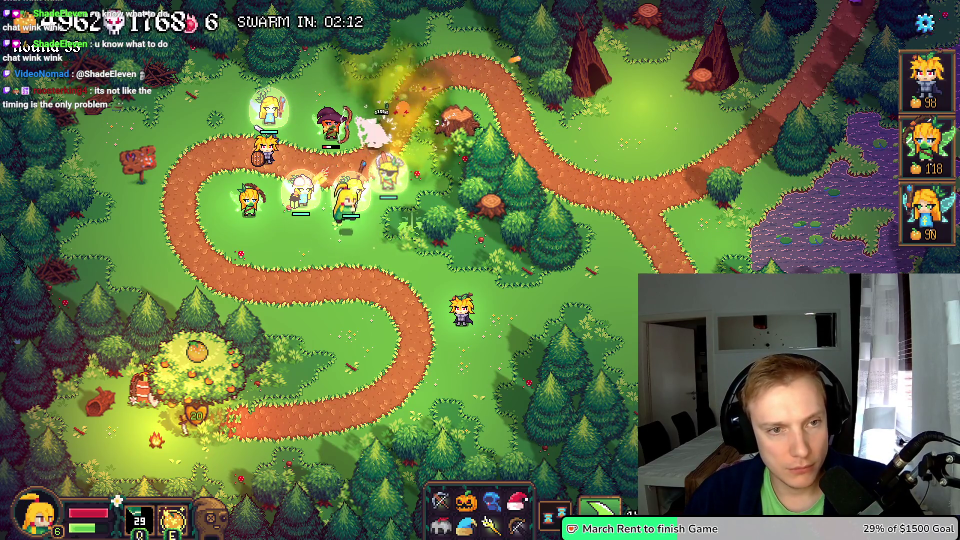
key(d)
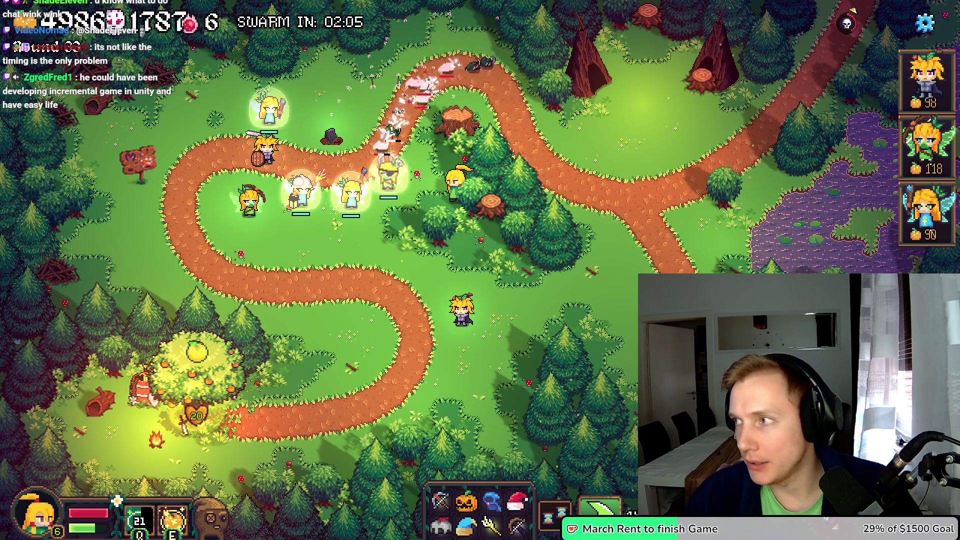
key(w)
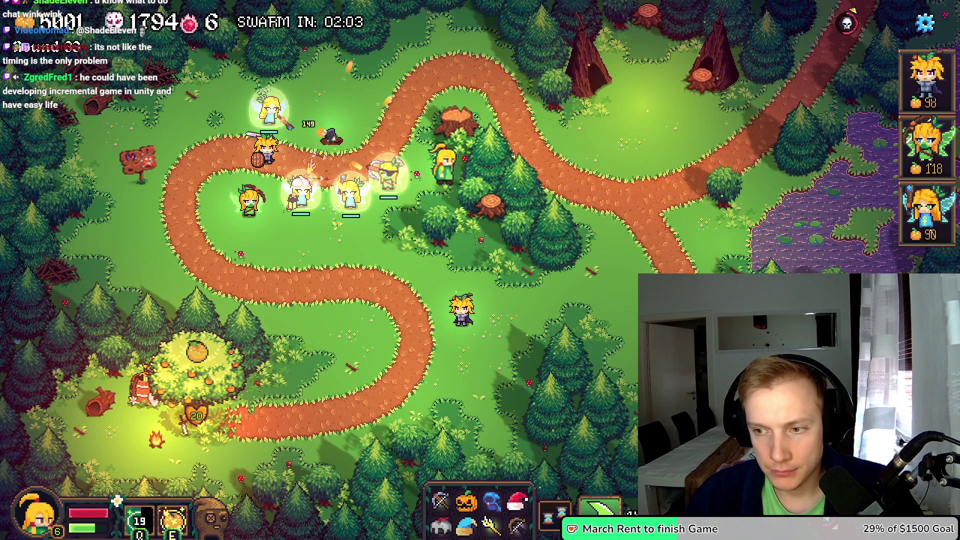
Pause the game on Options and select Oranges VS Heroes #3.mp4 in the Trailer folder
key(Escape)
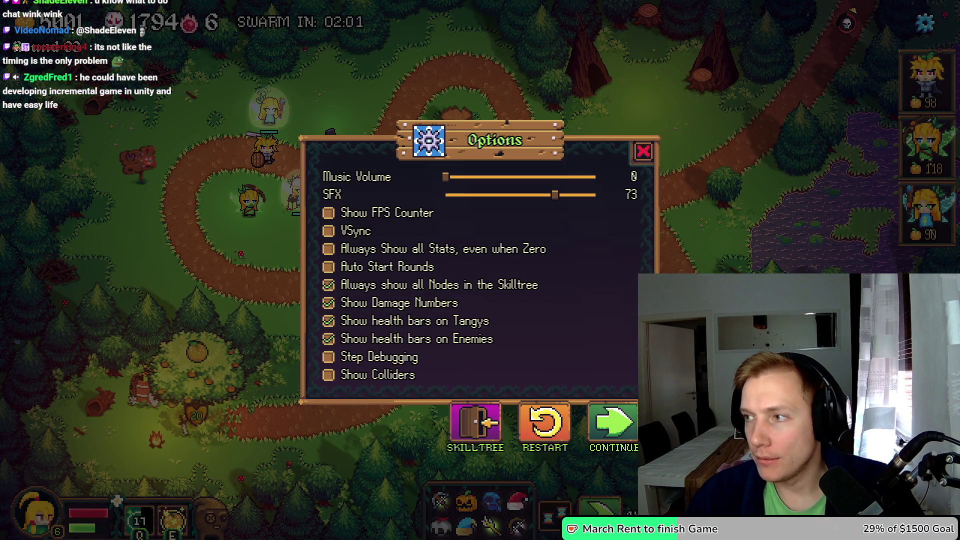
key(alt+Tab)
click(770, 210)
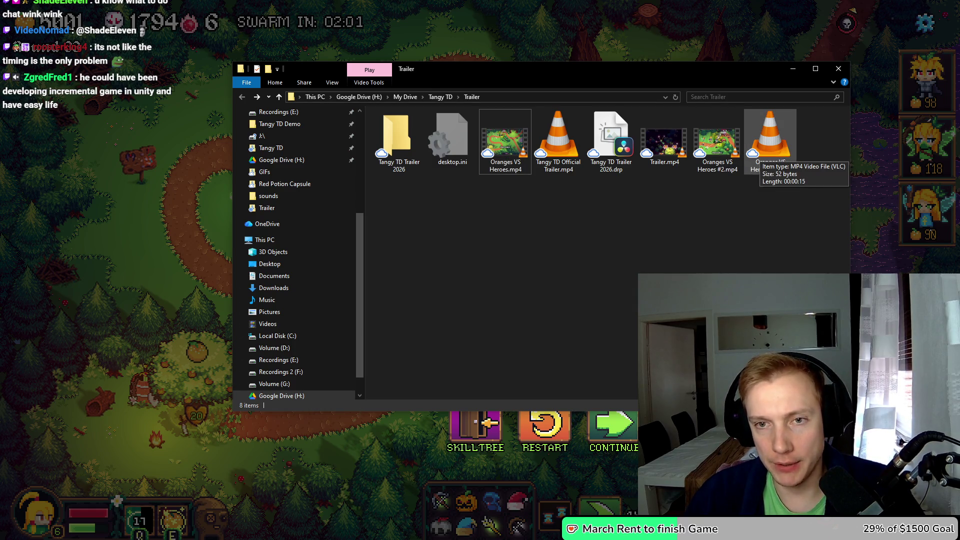
Play Oranges VS Heroes #3.mp4 and snip the left Oranges gameplay view with Win+Shift+S
key(Return)
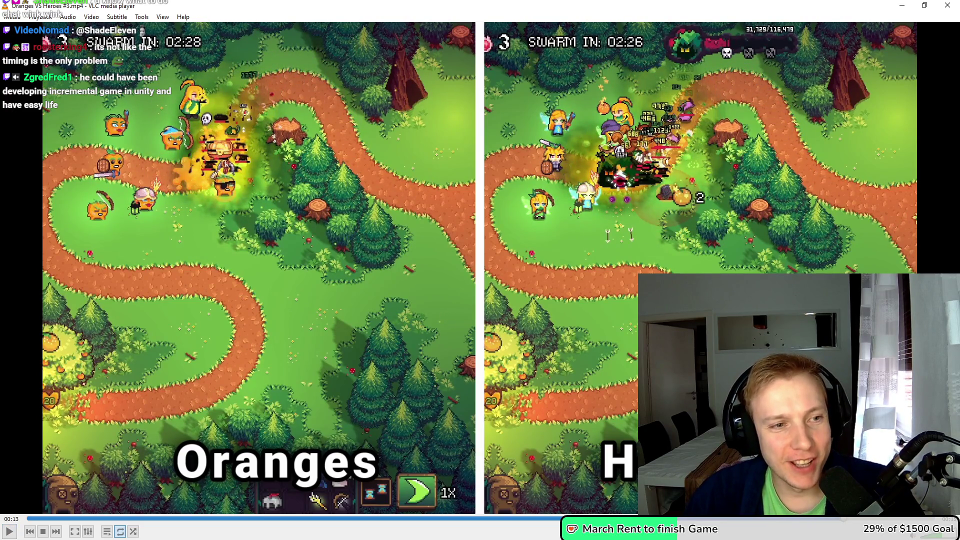
key(super+shift+s)
drag(85, 146, 197, 255)
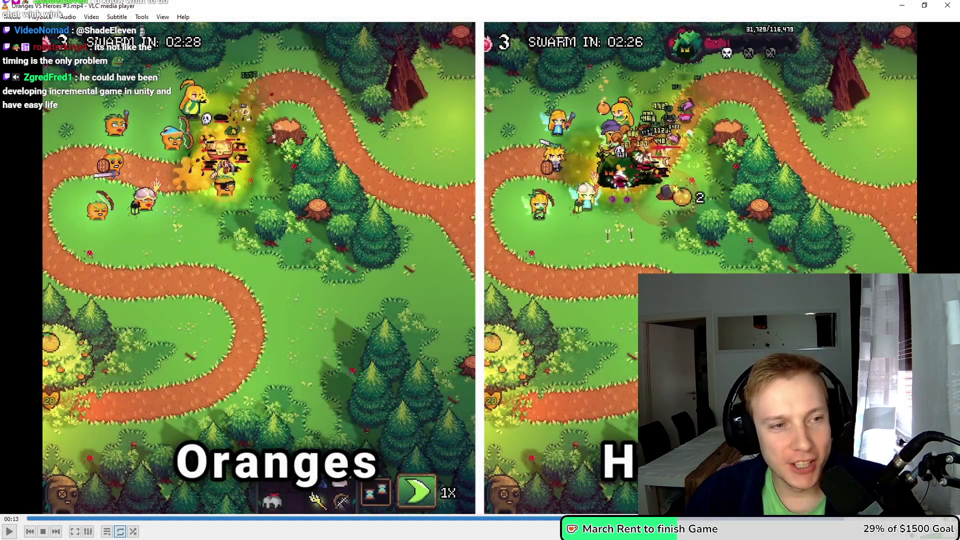
key(alt+Tab)
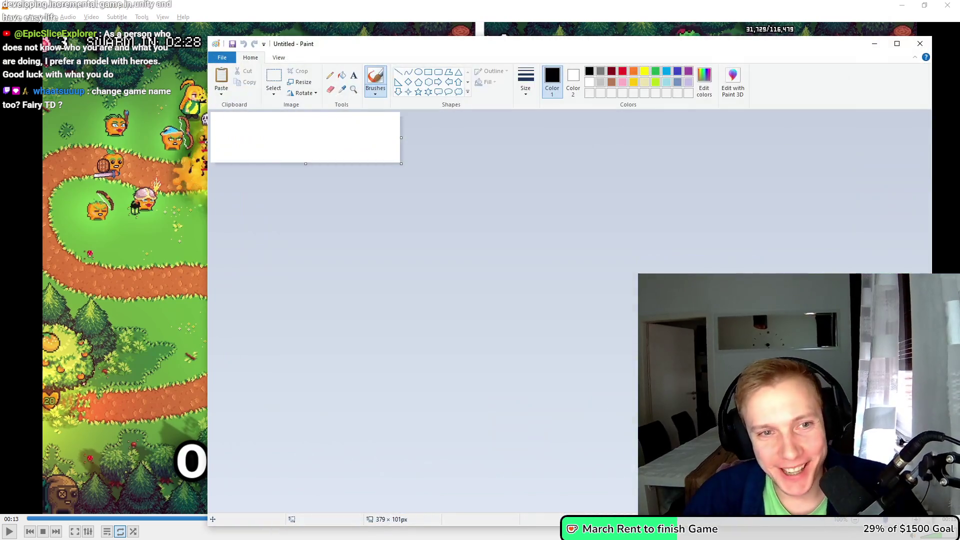
Paste the Oranges snip into Paint, zoom in on the pixel-art sprites, and close the image
key(ctrl+v)
scroll(300, 160, up, 6)
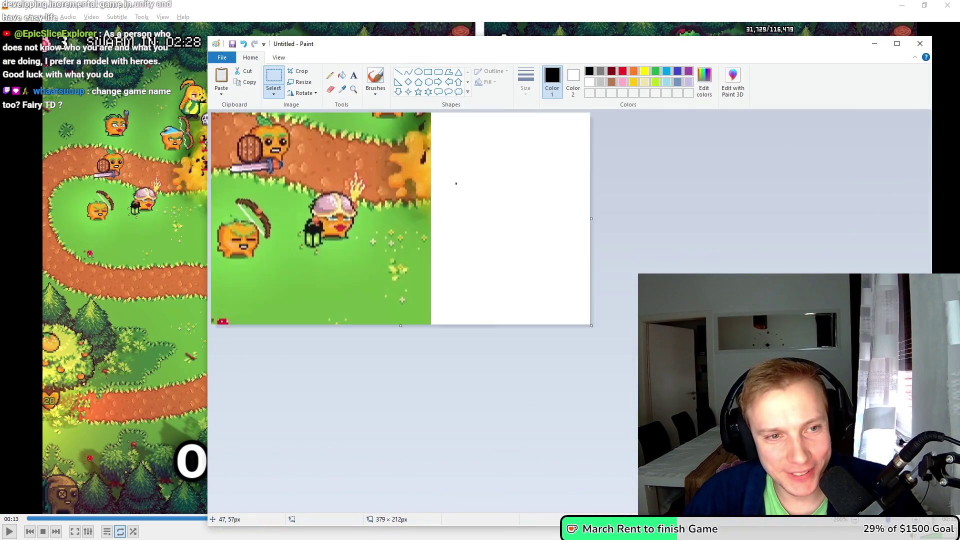
scroll(289, 286, down, 5)
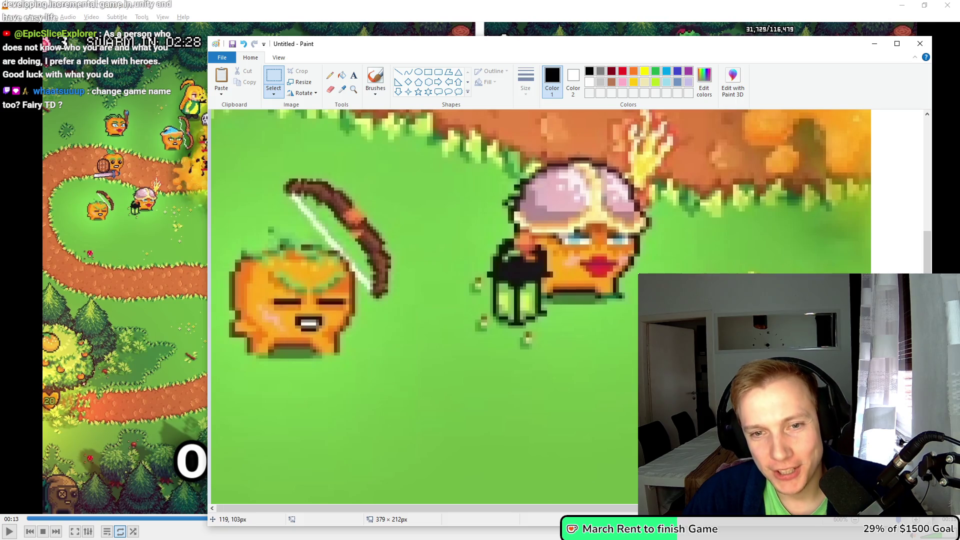
scroll(289, 286, down, 1)
scroll(289, 285, up, 2)
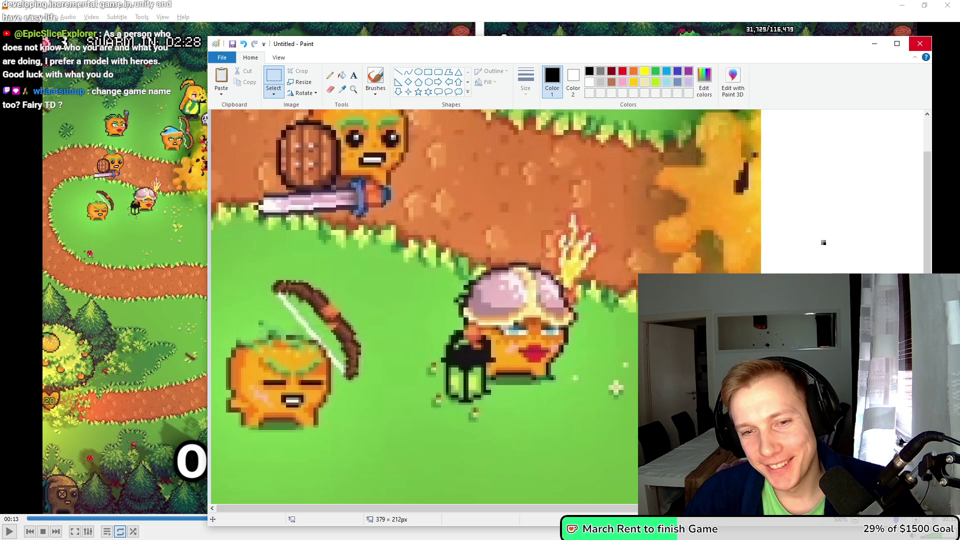
click(921, 44)
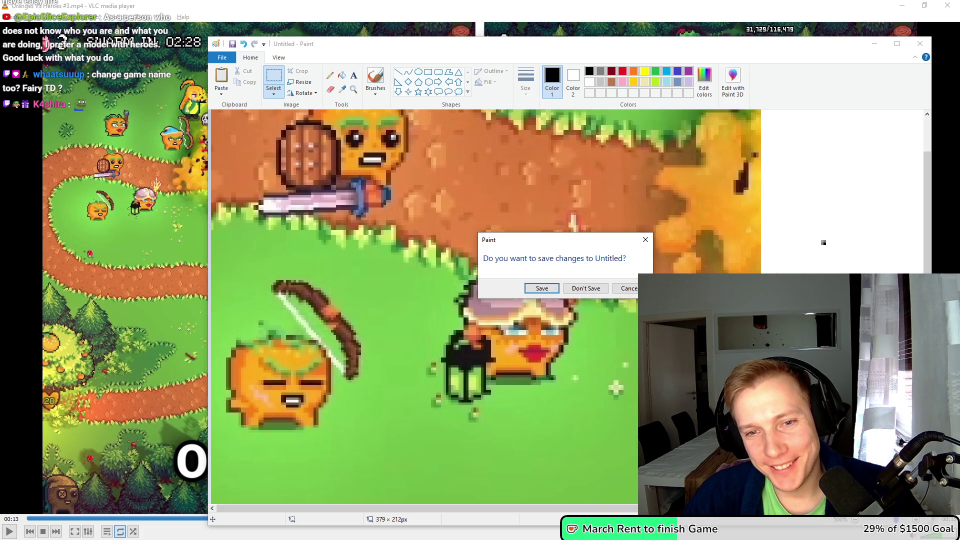
Discard the Paint snip without saving, resume Oranges VS Heroes #3 in VLC, then close VLC
key(n)
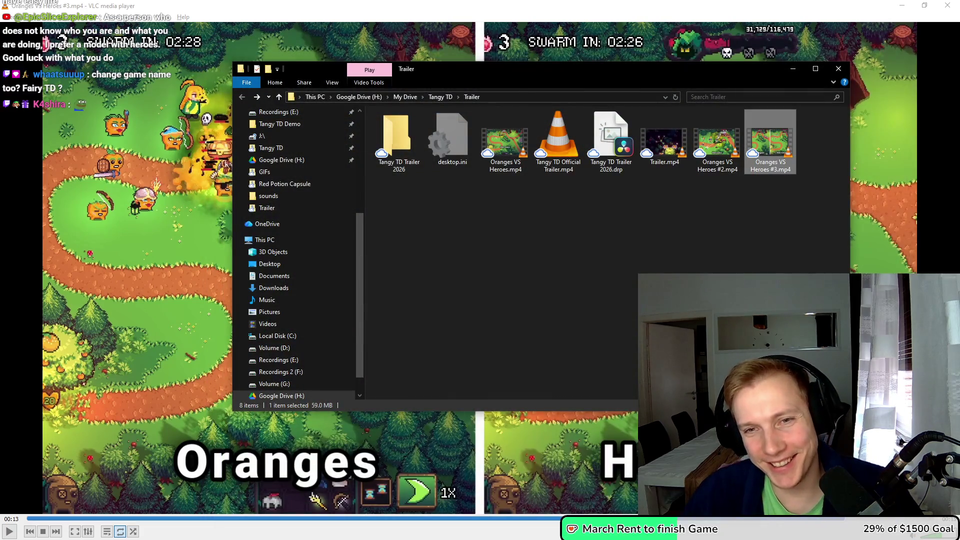
key(alt+Tab)
key(space)
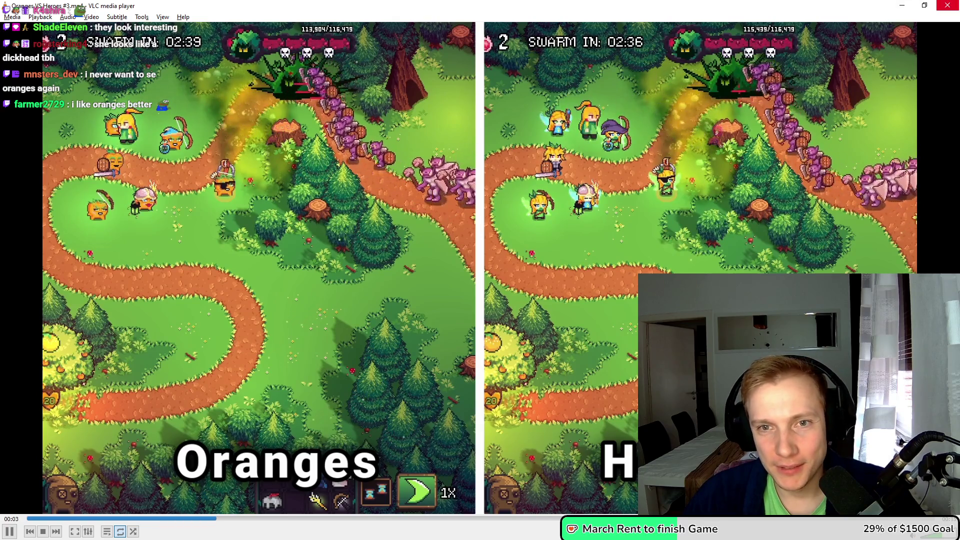
click(947, 5)
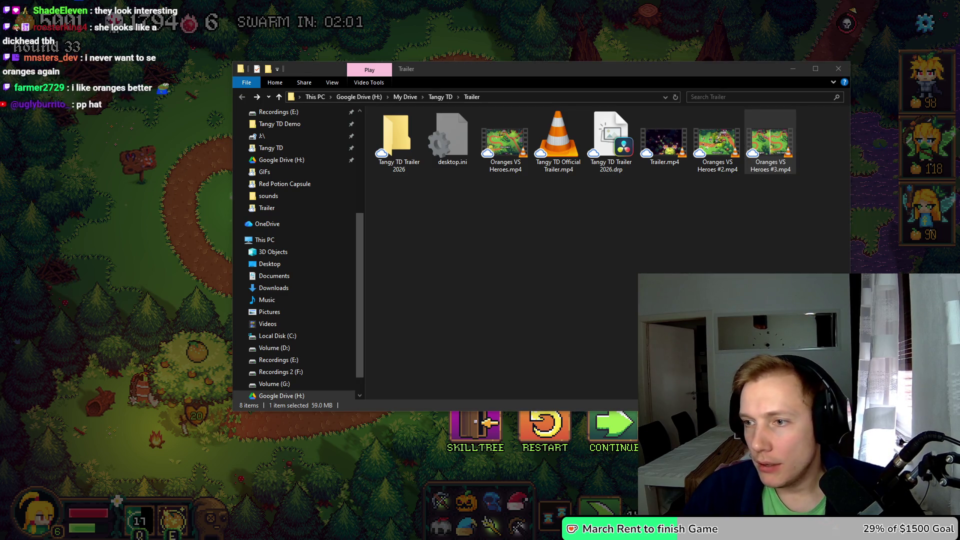
Go to reddit in the browser and open the sidebar listing joined communities
key(alt+Tab)
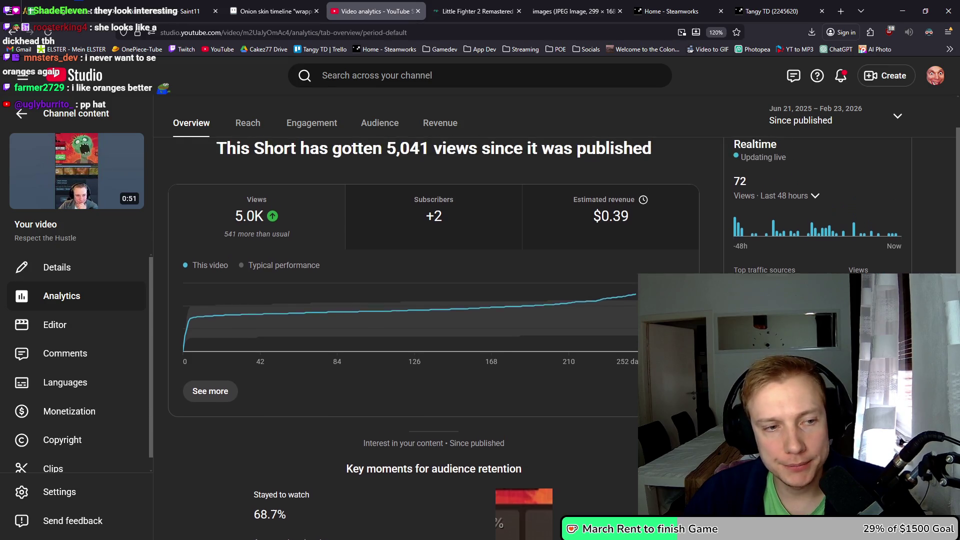
key(ctrl+l)
text(reddit.com/)
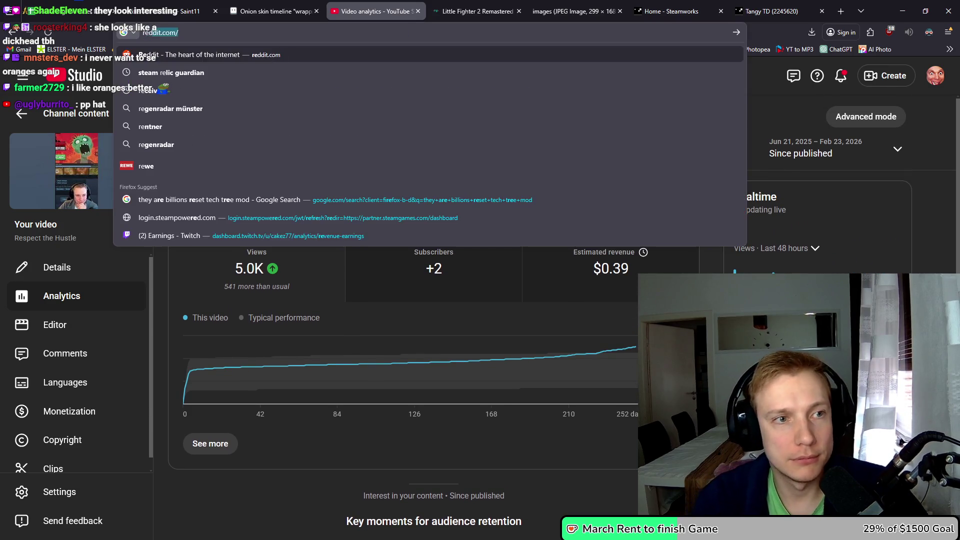
key(Return)
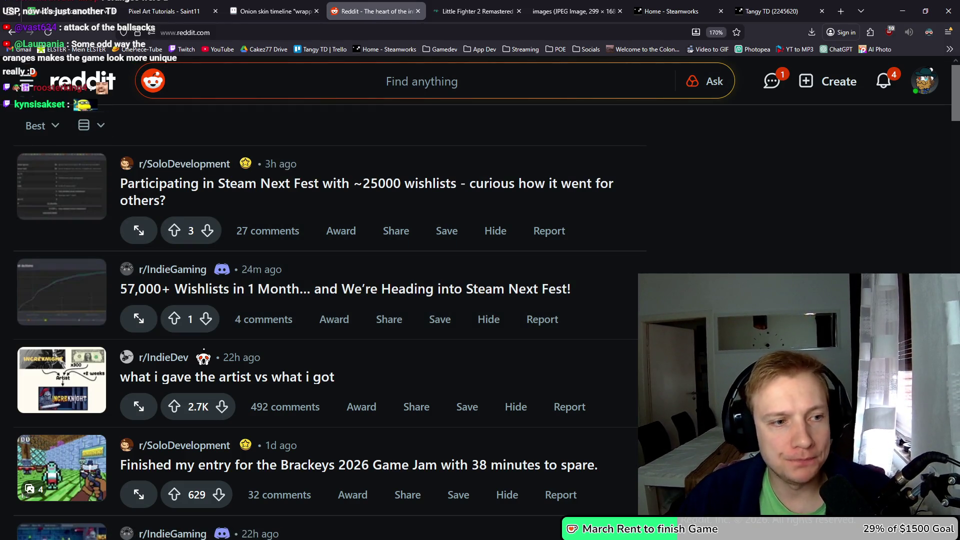
click(26, 81)
scroll(100, 250, down, 5)
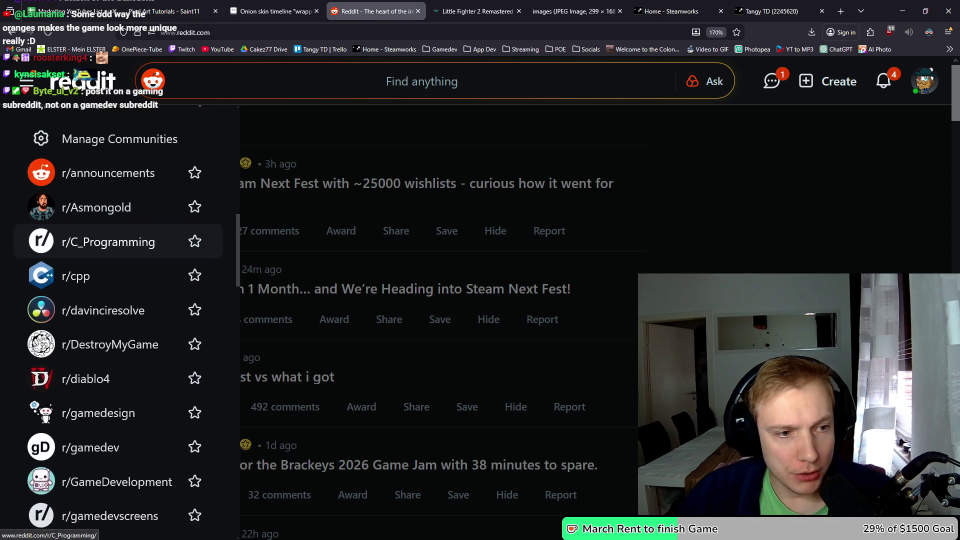